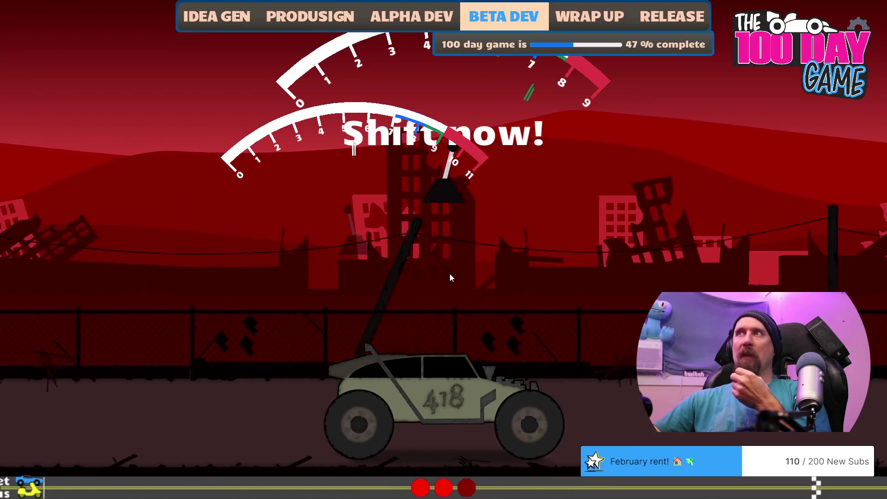
Shift up during the Spitfire Jax race, then leave the game for the DragRaceScene code.
key(space)
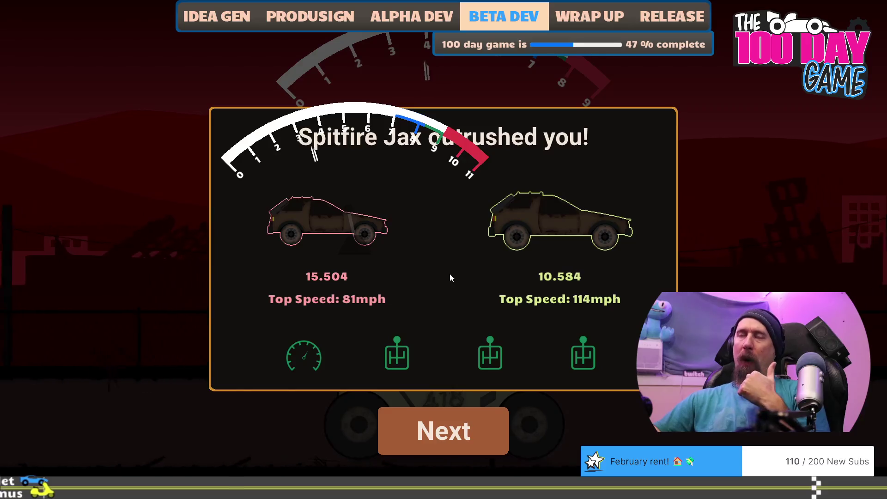
key(Escape)
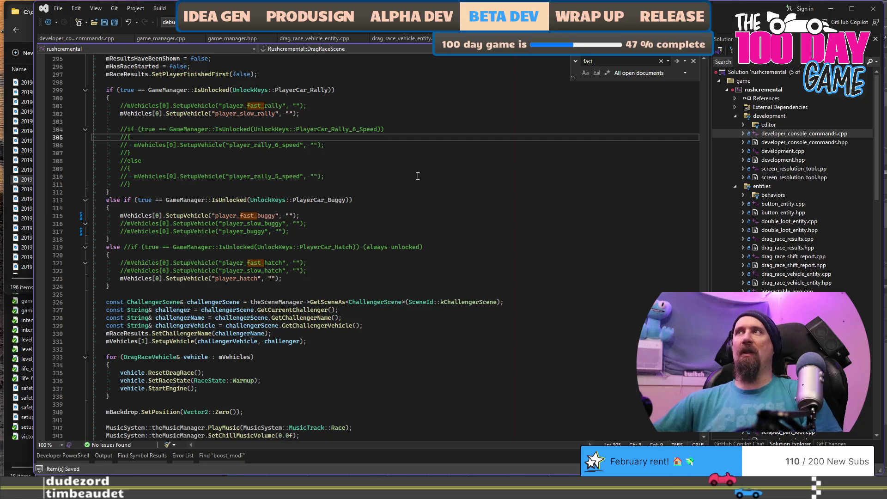
click(693, 61)
click(369, 196)
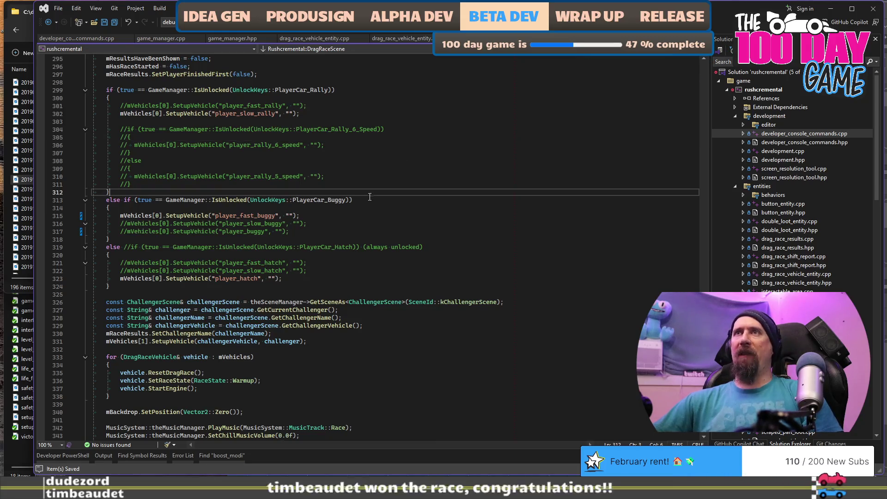
key(alt+Tab)
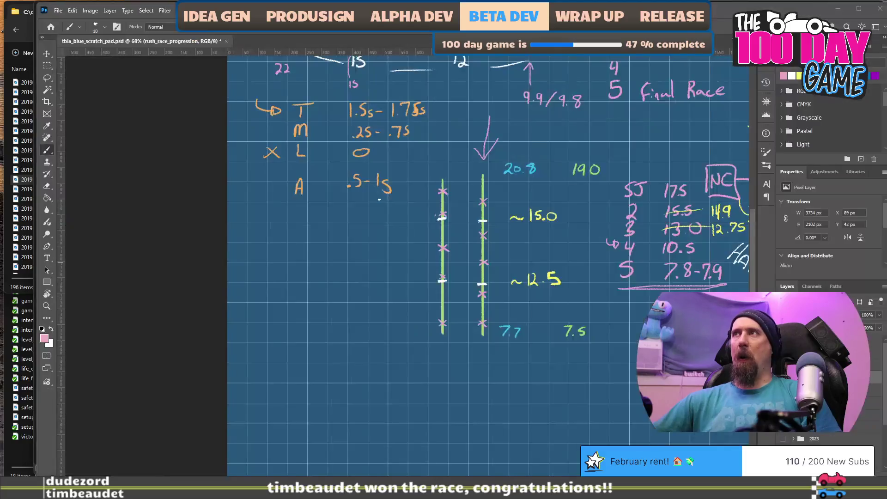
scroll(430, 215, up, 3)
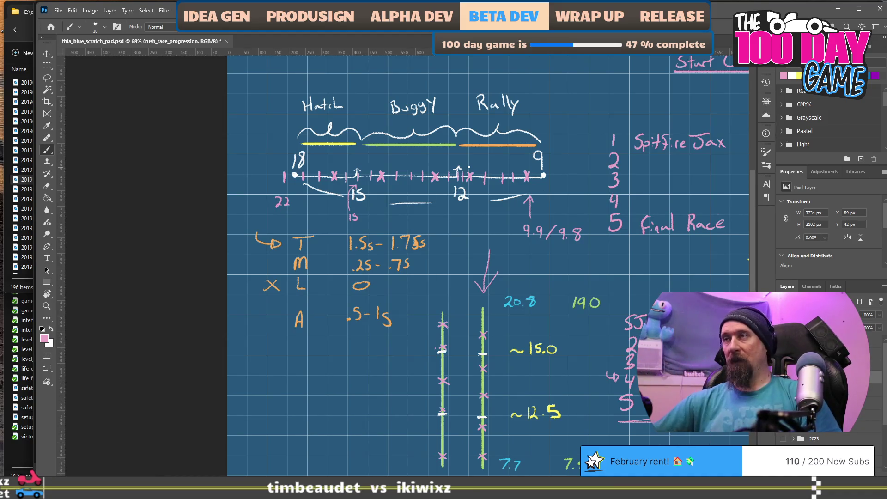
key(alt+Tab)
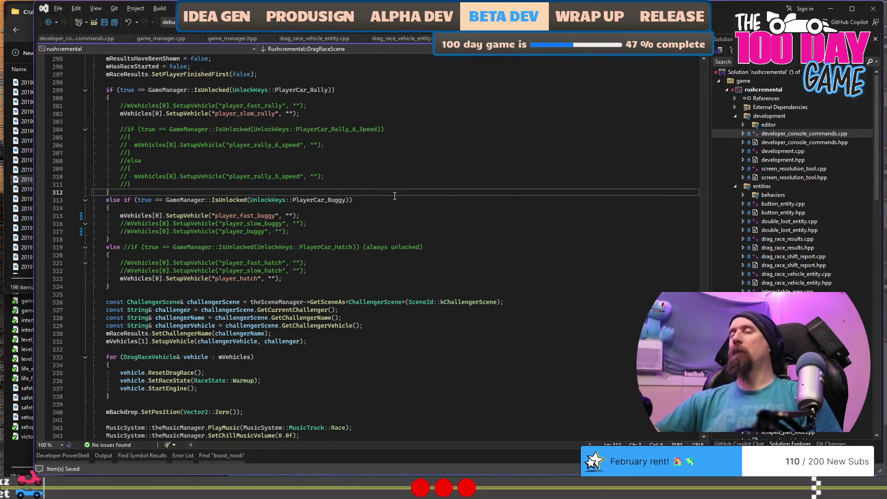
key(alt+Tab)
scroll(394, 196, down, 4)
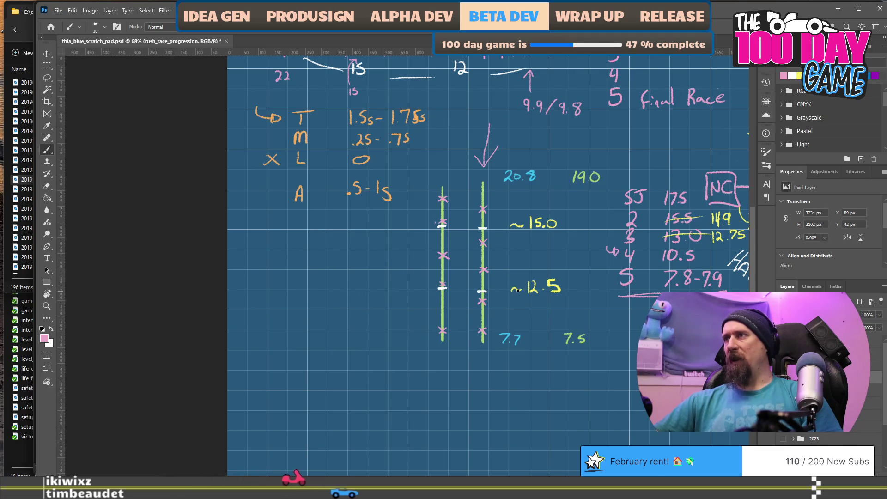
key(alt+Tab)
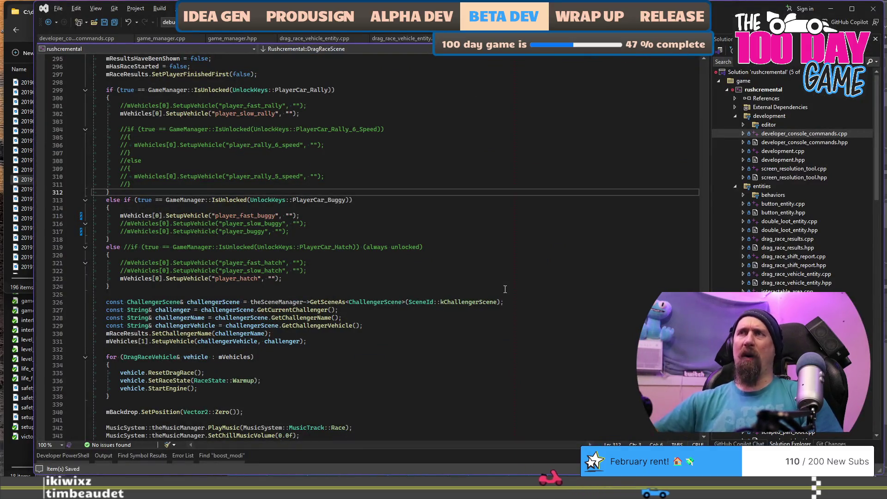
key(alt+Tab)
key(Tab)
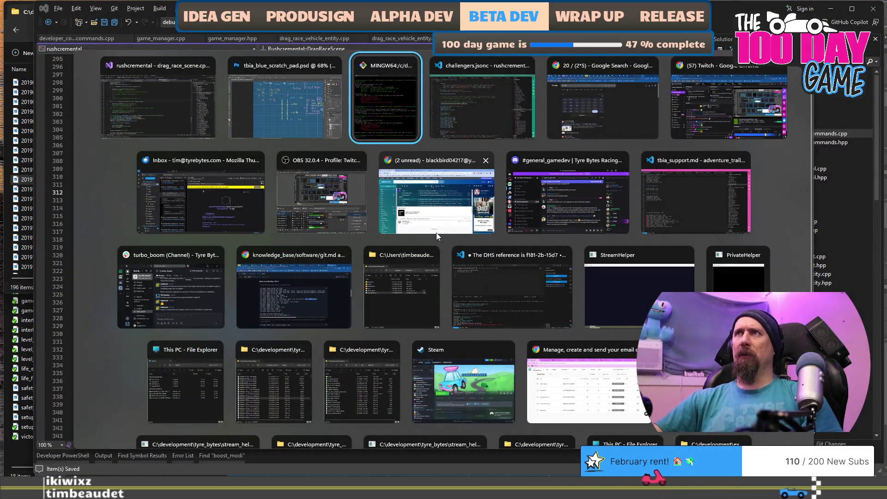
Scroll challengers.jsonc down to review the player buggy and rally vehicle entries.
key(Tab)
scroll(508, 321, down, 1)
scroll(508, 322, down, 20)
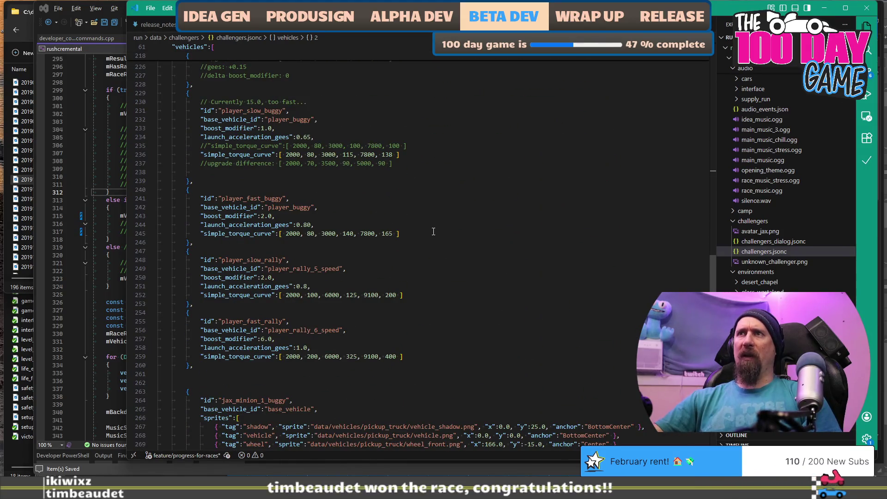
Go to line 308 of the race scene code and rebuild the Rushcremental game.
click(120, 133)
click(376, 161)
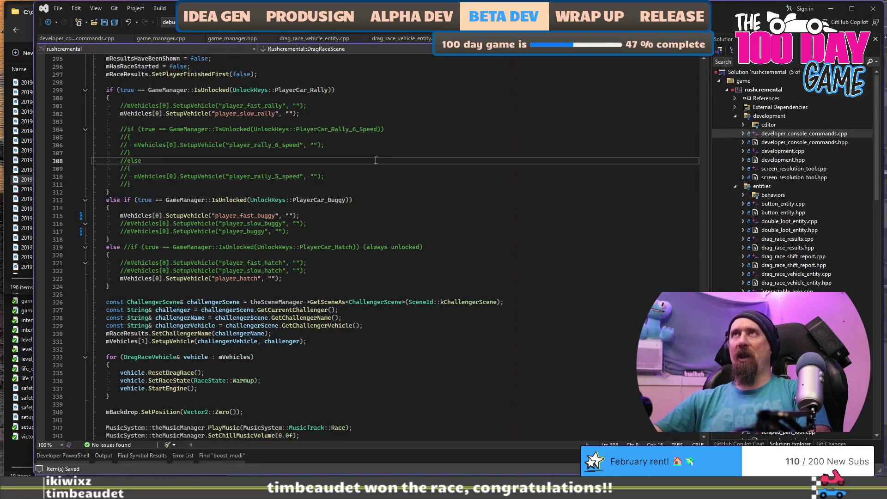
key(F5)
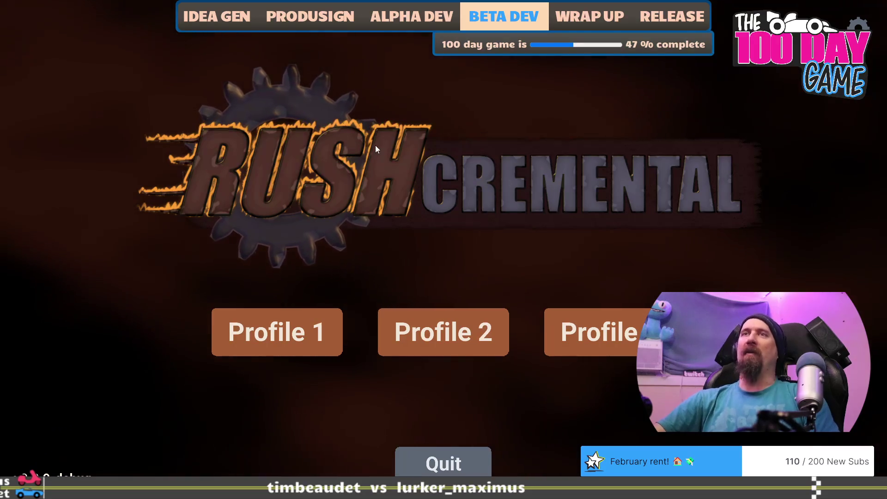
Cycle through the open windows to keep the Rushcremental game in front.
key(alt+Tab)
key(alt+Tab)
key(alt+Tab)
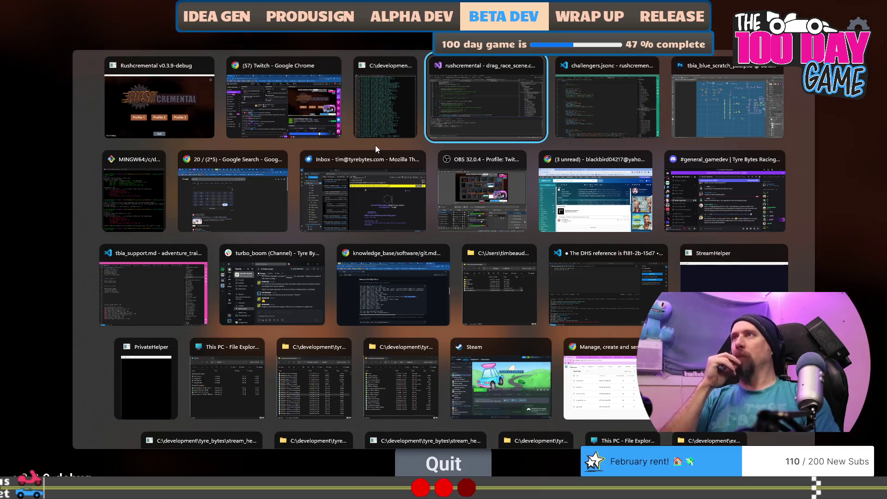
key(alt+shift+Tab)
key(alt+Tab)
key(alt+Tab)
key(alt+Tab)
key(alt+shift+Tab)
key(alt+shift+Tab)
key(alt+shift+Tab)
key(alt+shift+Tab)
key(alt+shift+Tab)
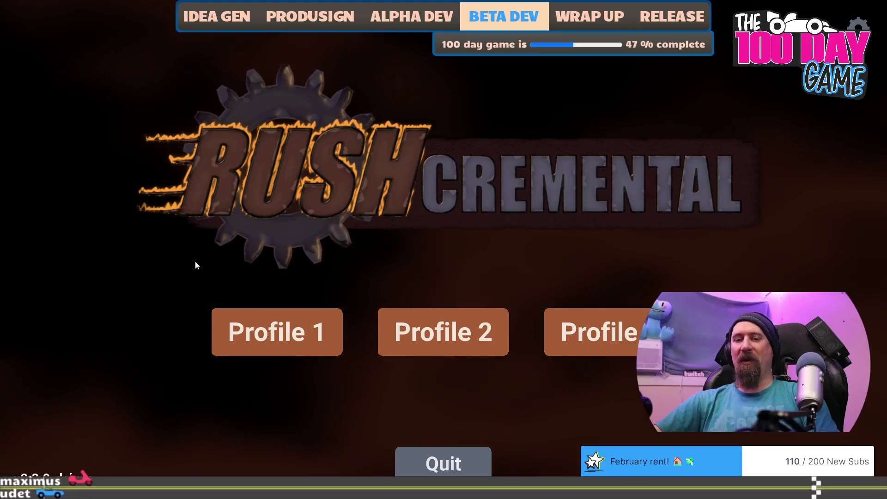
Start the race against Spitfire Jax from the developer console and shift up at the prompt.
key(grave)
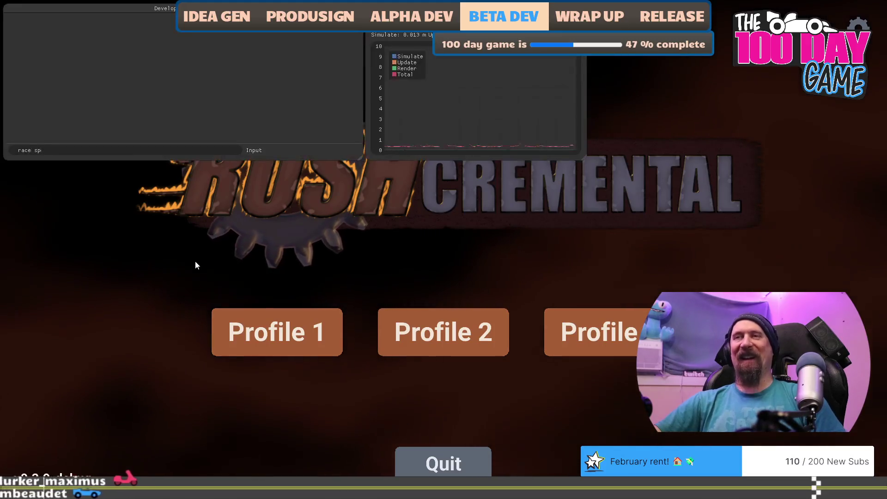
key(Return)
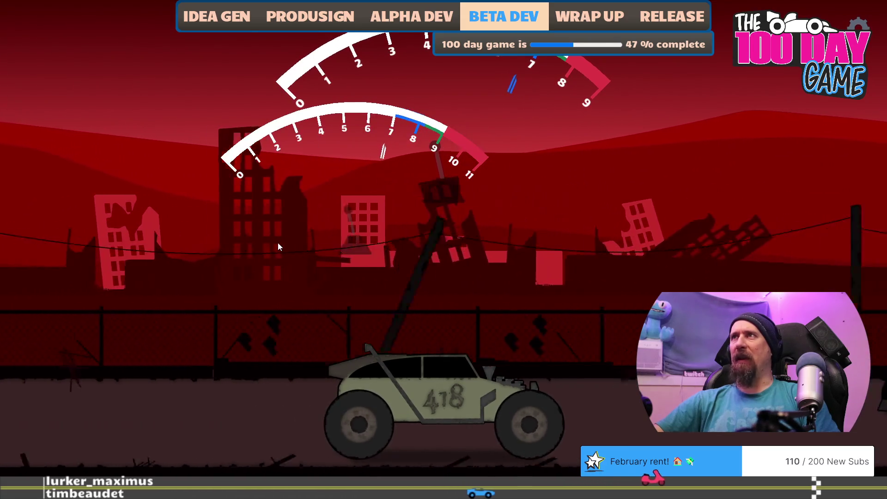
click(278, 243)
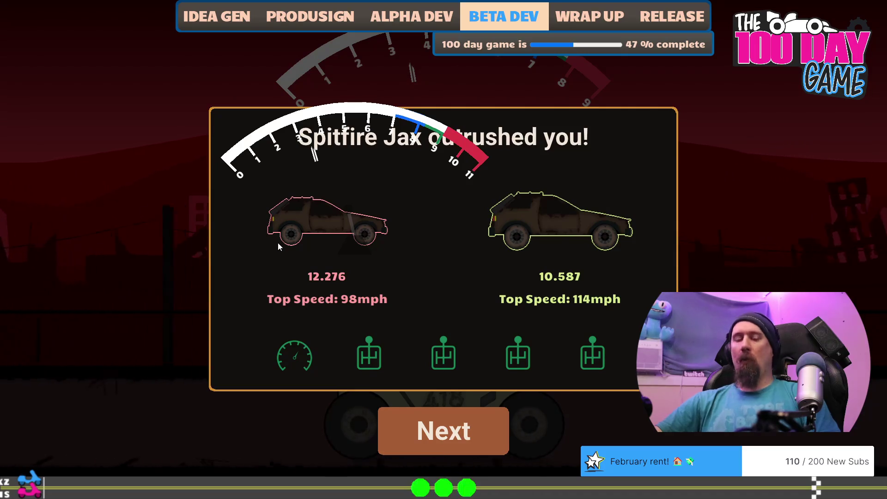
In the developer console, show the player car's stats, then run reset --all to wipe progress.
key(grave)
text(reset)
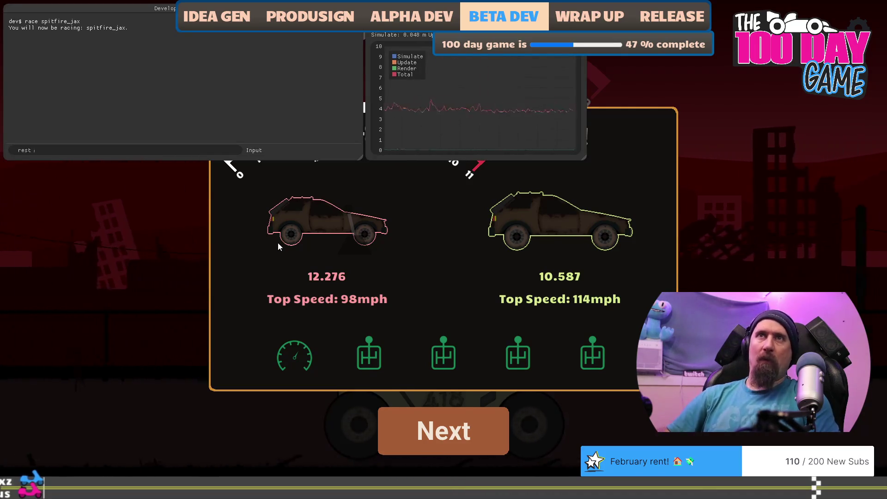
key(BackSpace)
key(BackSpace)
key(BackSpace)
text(car)
key(Return)
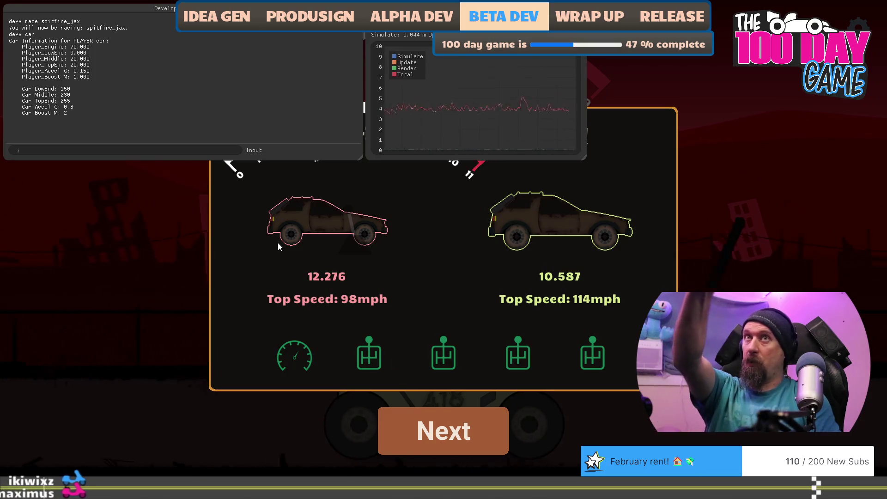
text(re)
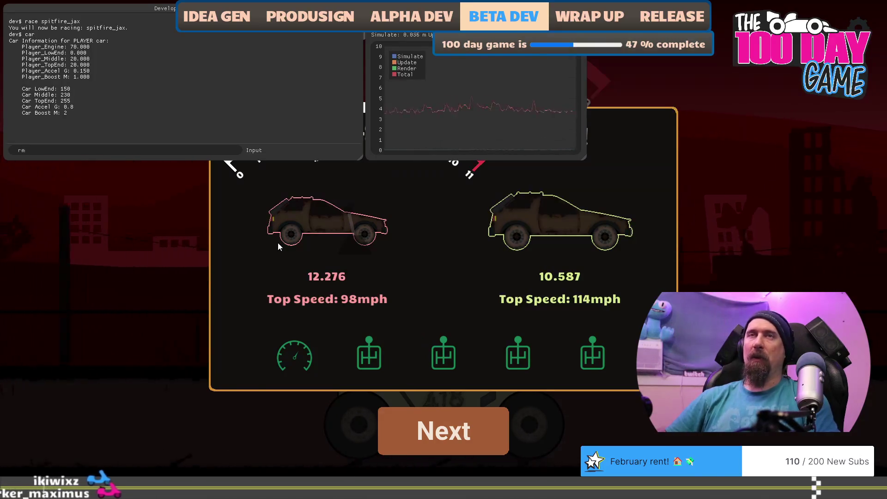
text(set --all)
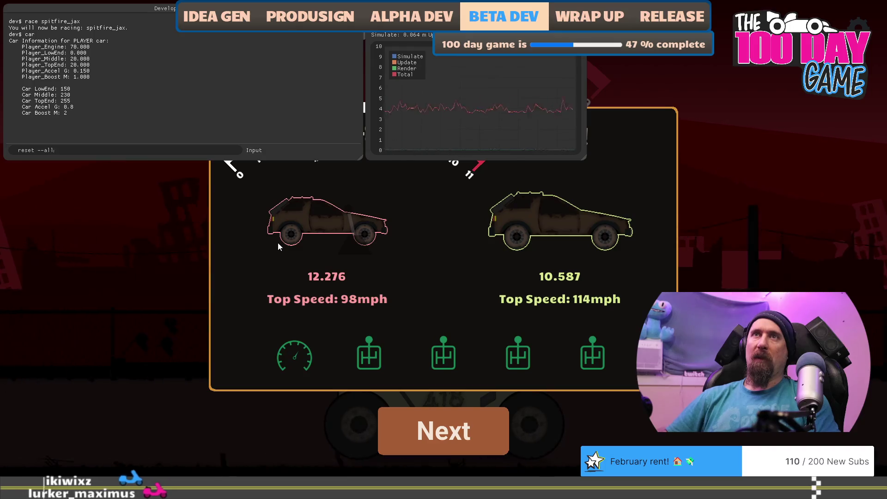
key(Return)
Race spitfire_jax with the starter car, checking its stats, and launch off the line.
text(race spitfire_)
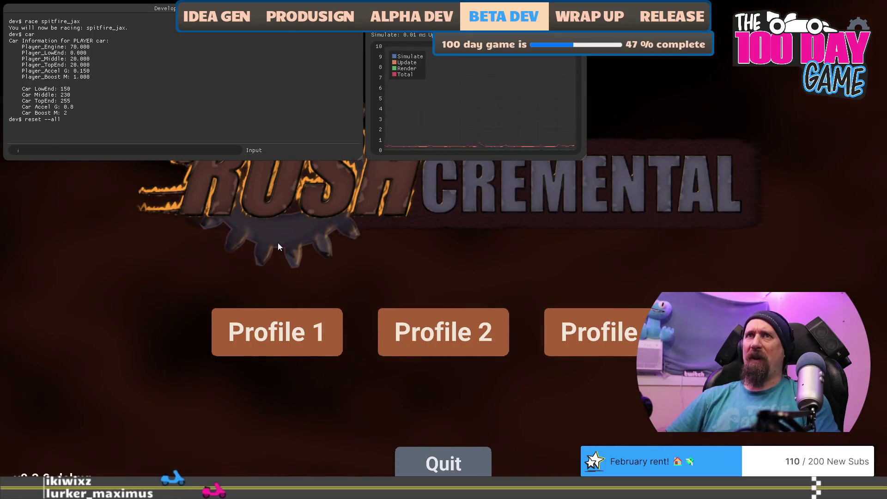
text(jax)
key(Return)
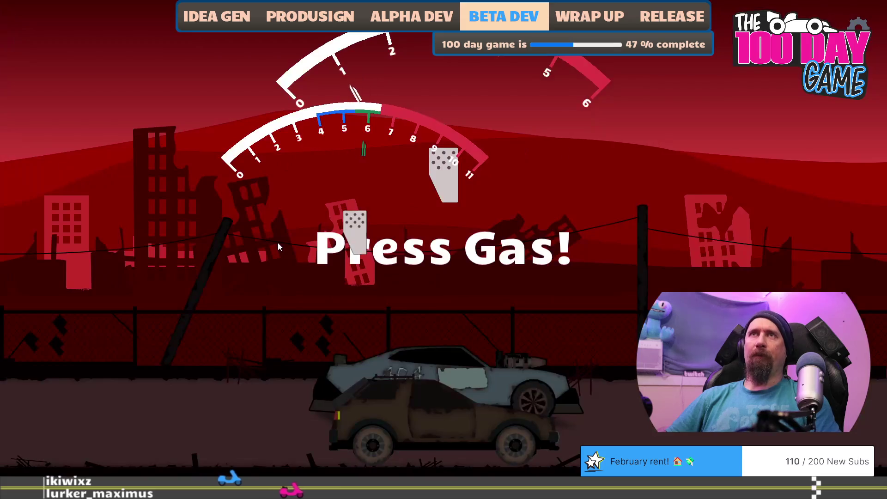
text(car)
key(Return)
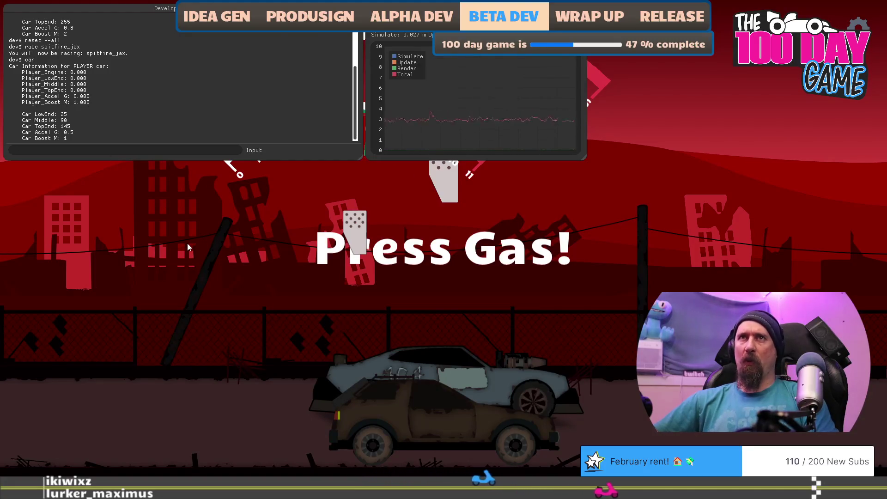
key(grave)
key(Up)
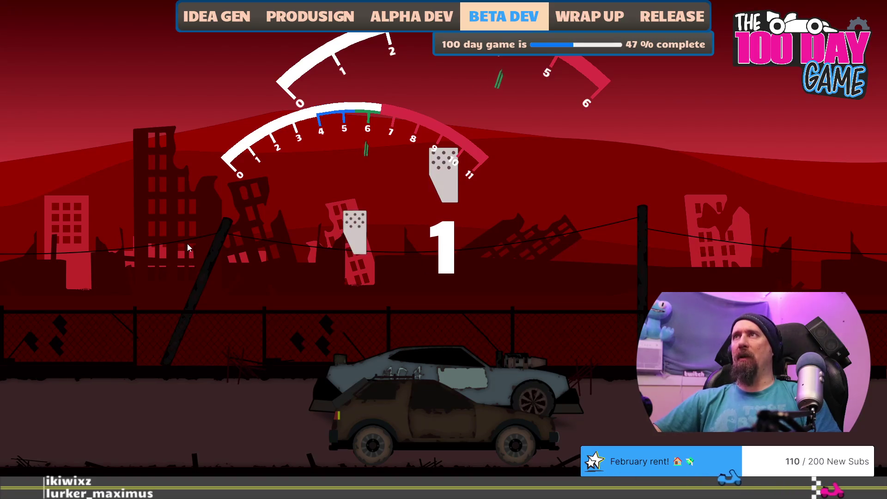
key(Up)
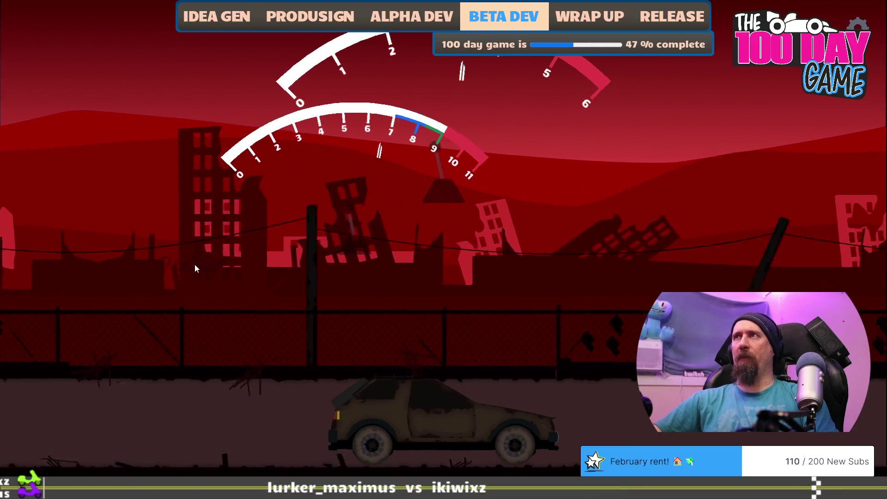
Run unlock player_car in the console and resume racing in the 418 buggy.
key(grave)
text(unloc)
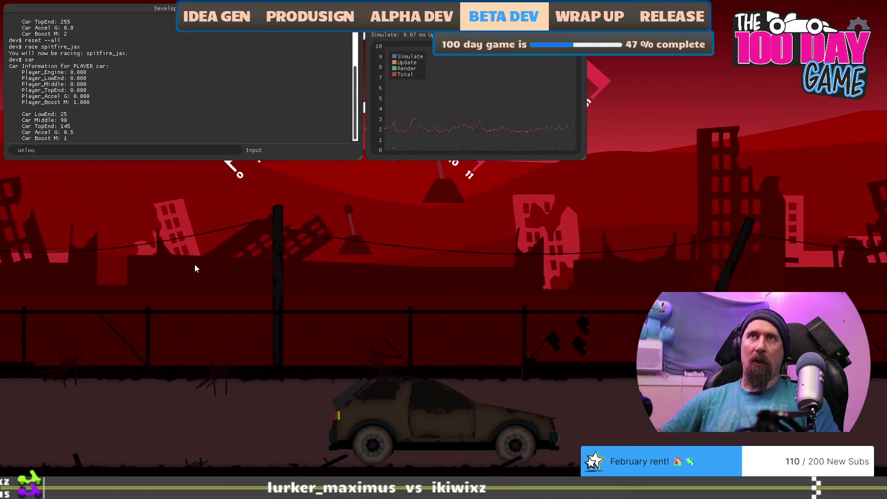
text(k player_car_buggy)
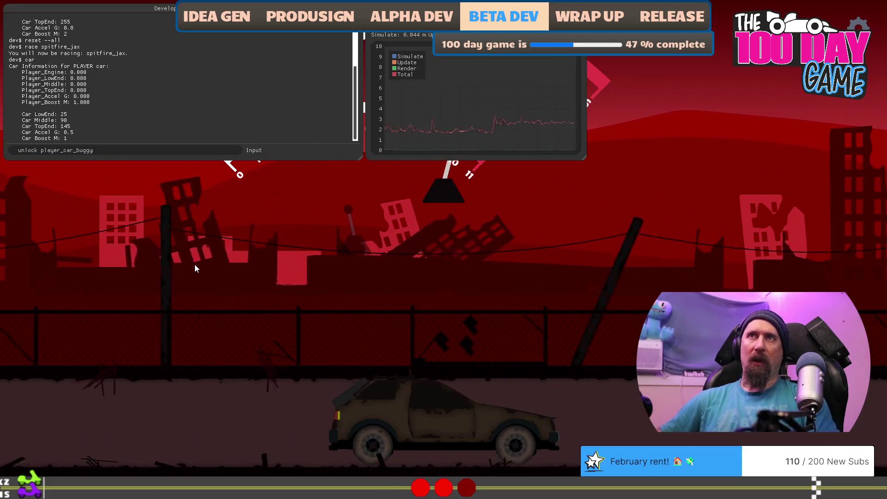
key(grave)
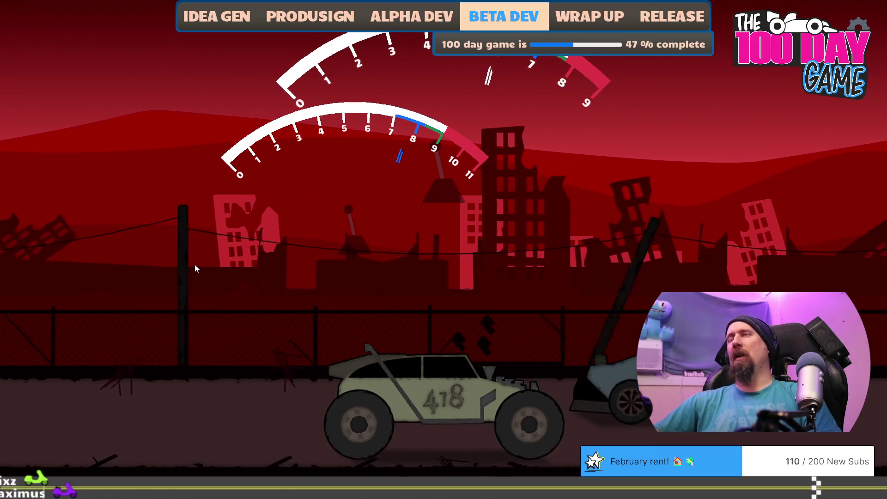
Shift up three times to finish the buggy race, losing 13.851 to 10.585, then switch toward VS Code.
key(space)
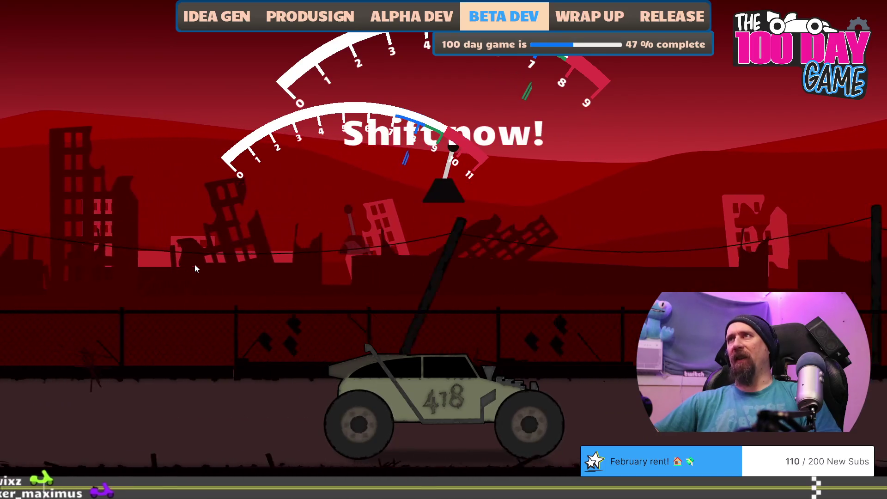
key(space)
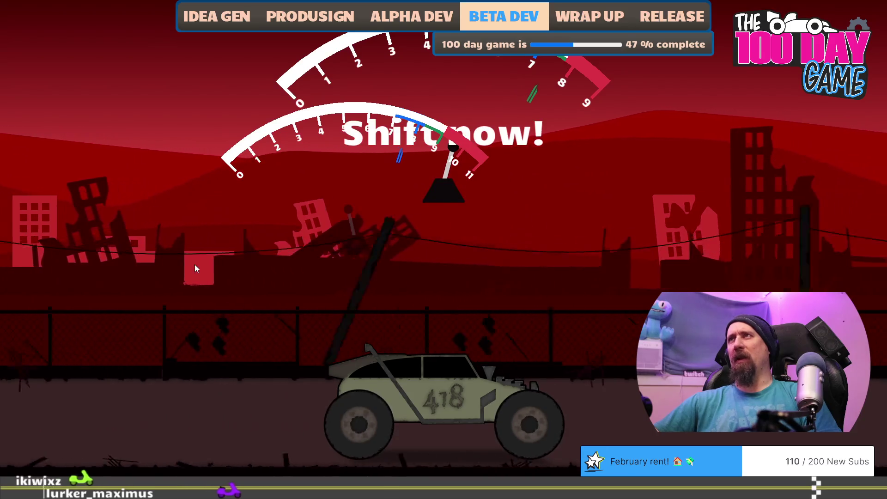
key(space)
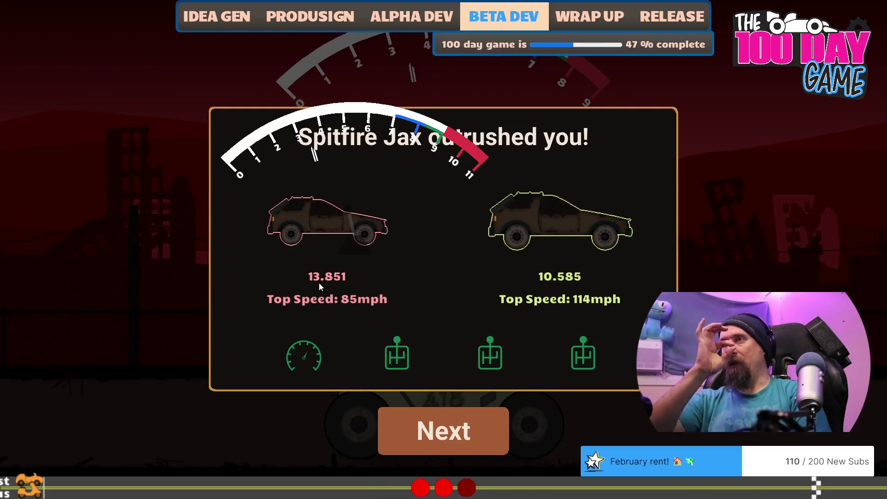
key(alt+Tab)
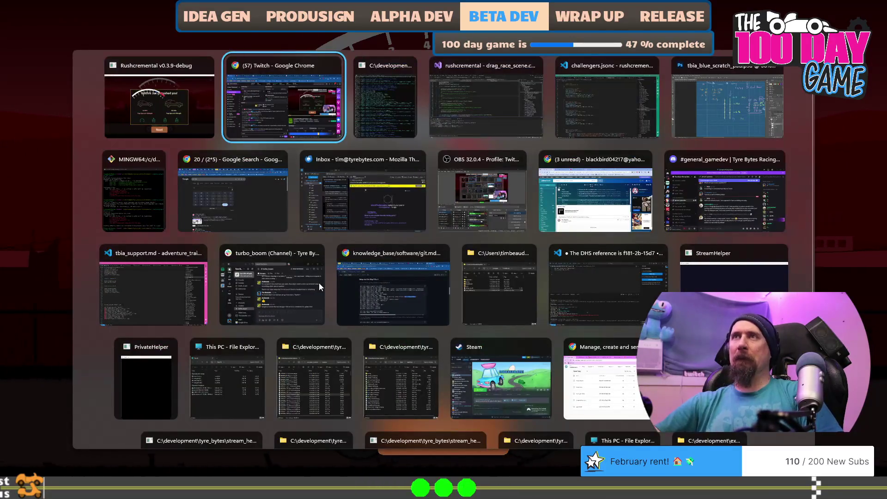
Set player_fast_buggy's simple_torque_curve to [2000, 160, 3000, 195, 7800, 218], then return to the game.
key(alt+Tab)
key(alt+Tab)
key(alt+Tab)
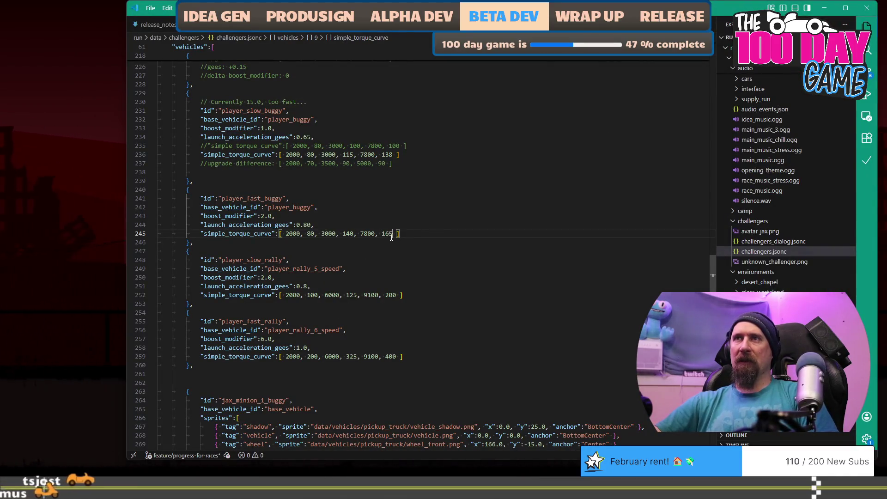
scroll(388, 275, down, 2)
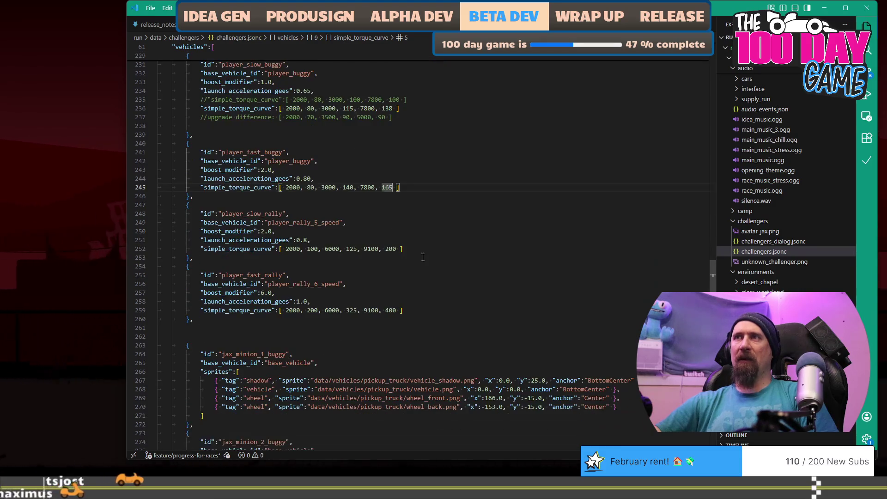
scroll(454, 199, up, 1)
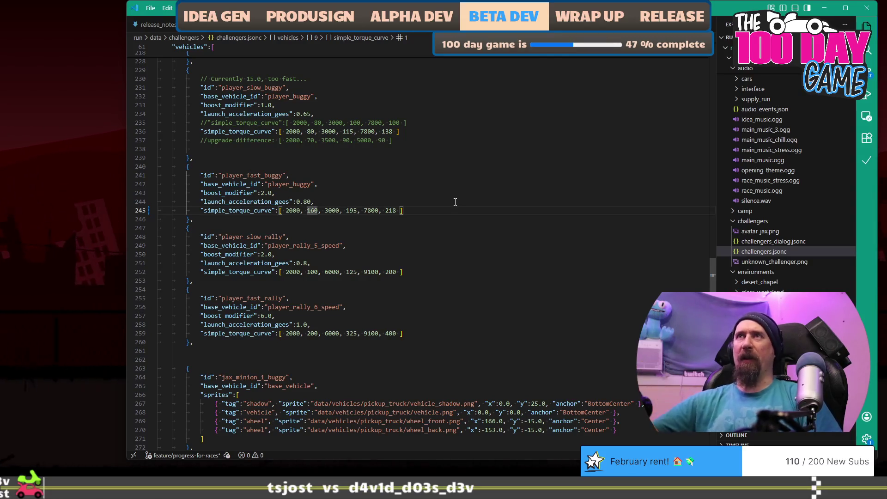
key(alt+Tab)
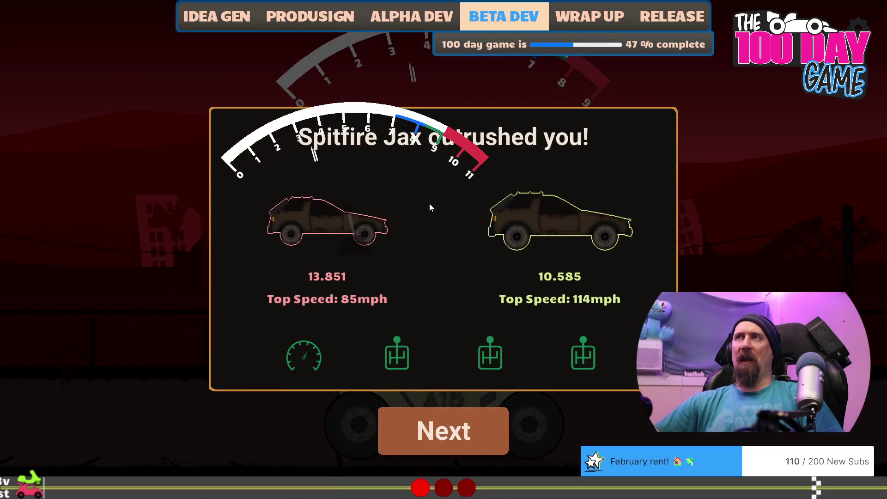
Race Spitfire Jax with the retuned buggy, shifting up twice.
key(space)
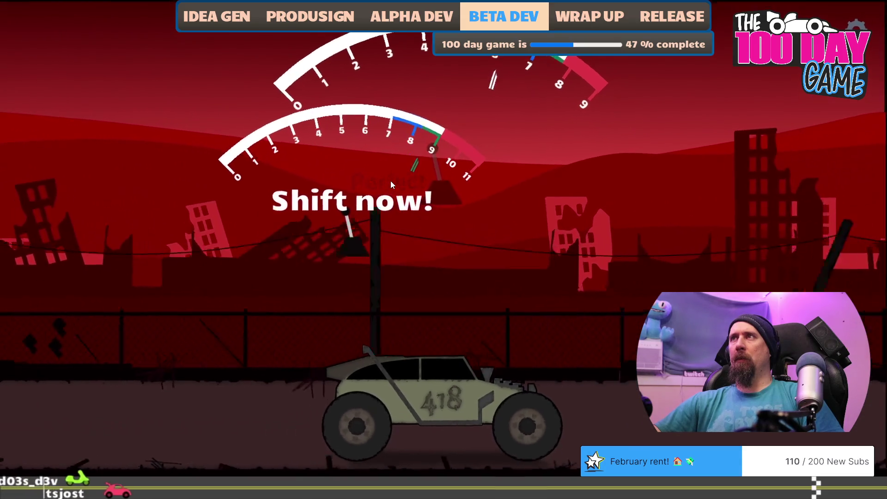
key(space)
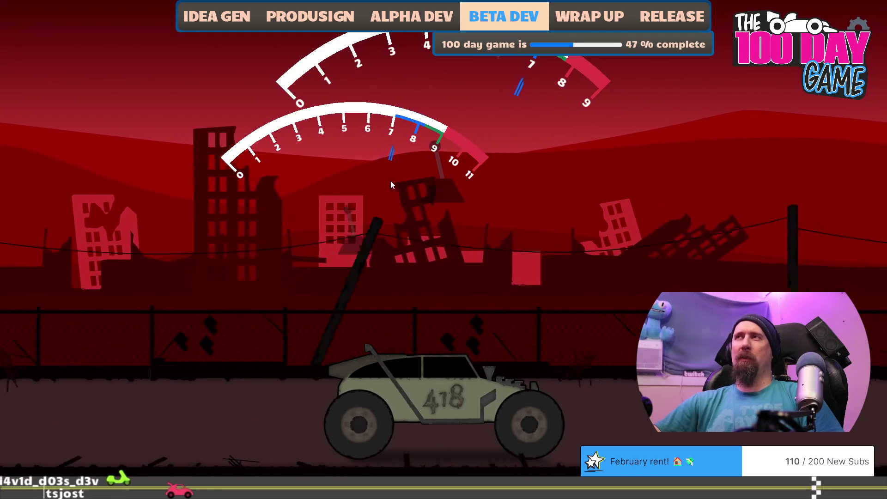
key(space)
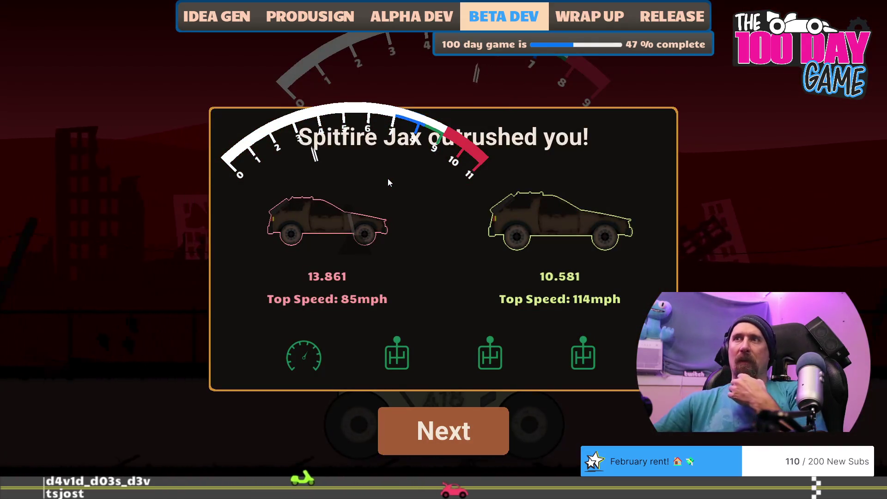
Restart the race, launch and shift through the gears to finish at 12.956, then switch to the code.
key(space)
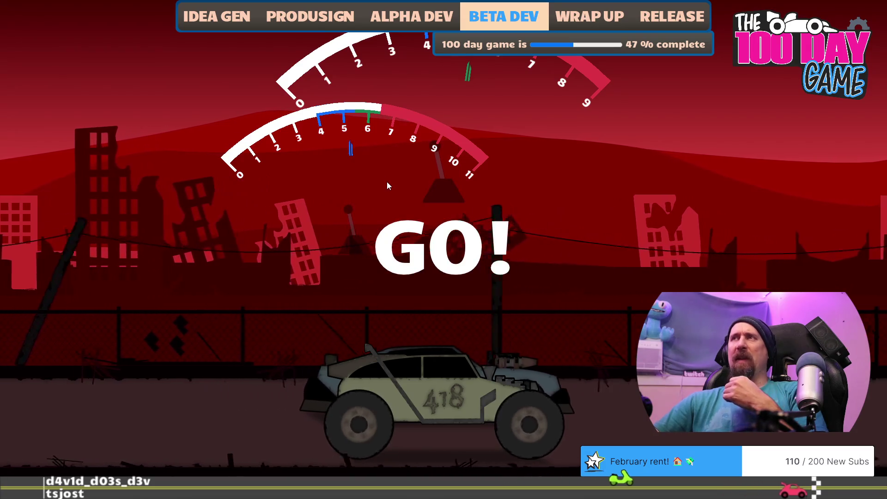
key(r)
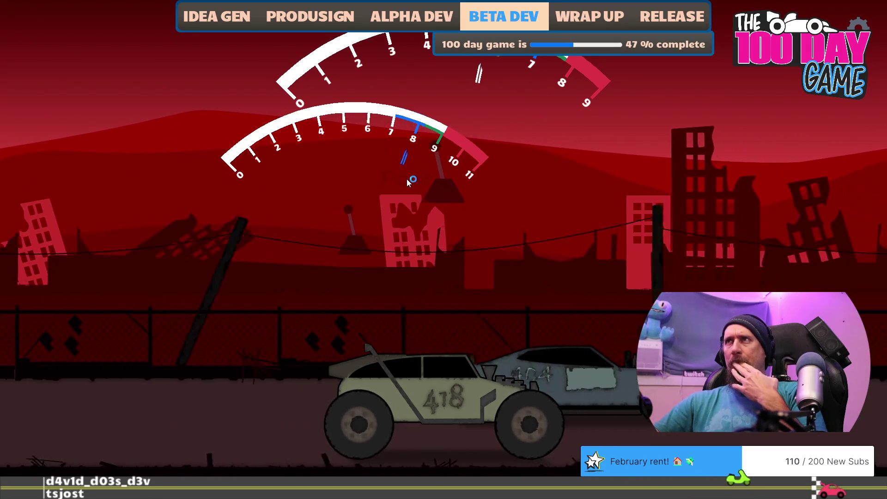
key(Up)
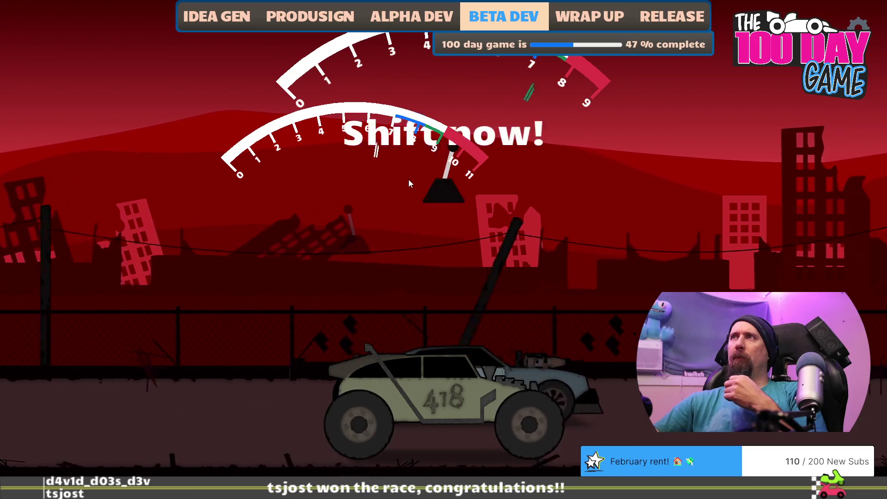
key(Up)
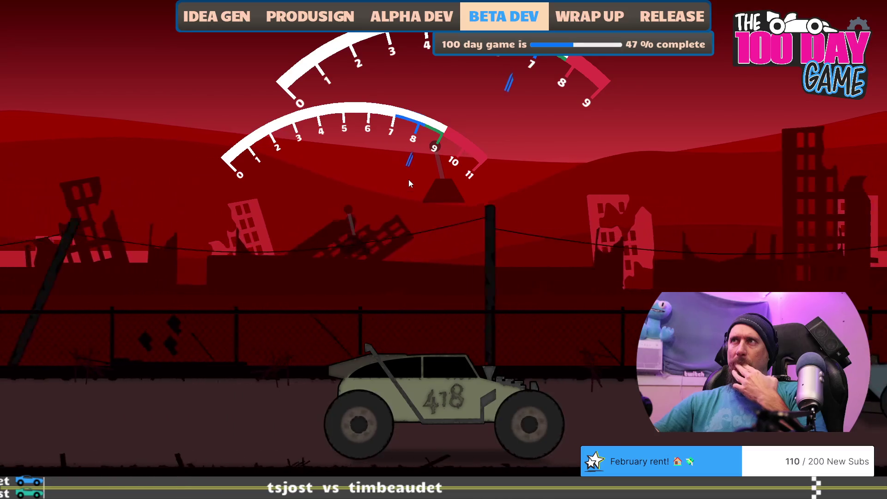
key(Up)
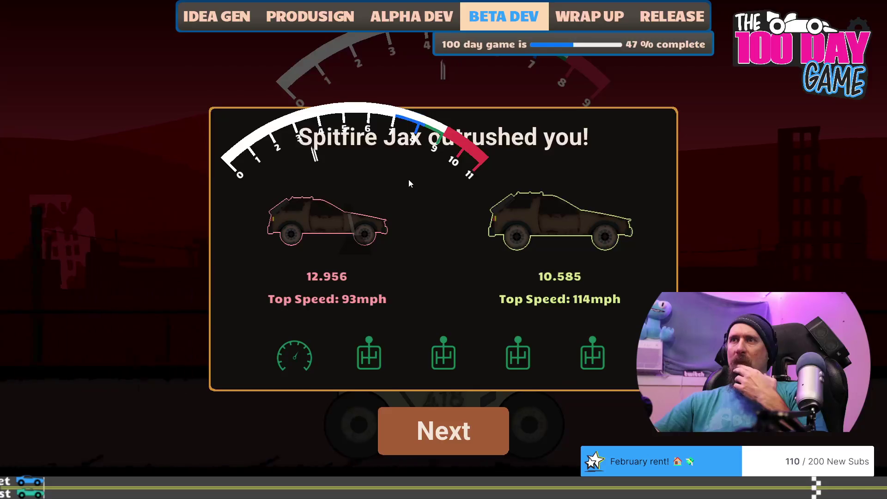
key(alt+Tab)
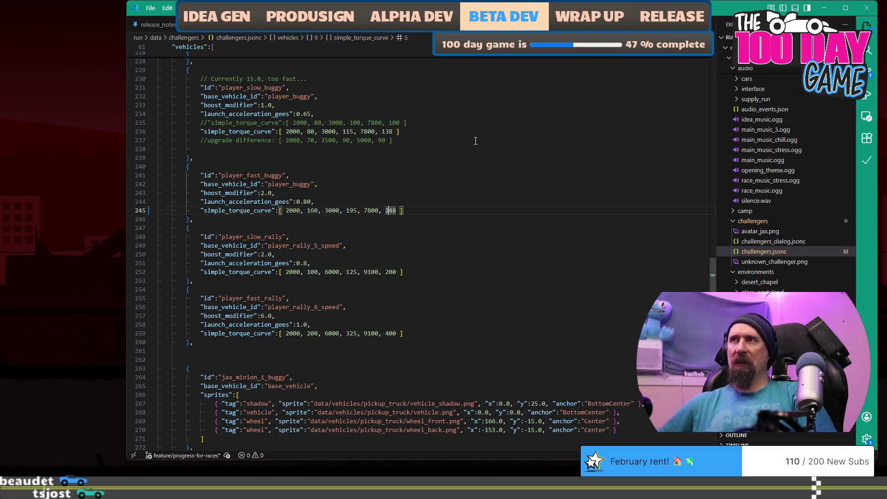
Change player_fast_buggy's torque to 215 at 3000 and 248 at 7800, then return to the game.
key(Left)
key(Left)
key(Left)
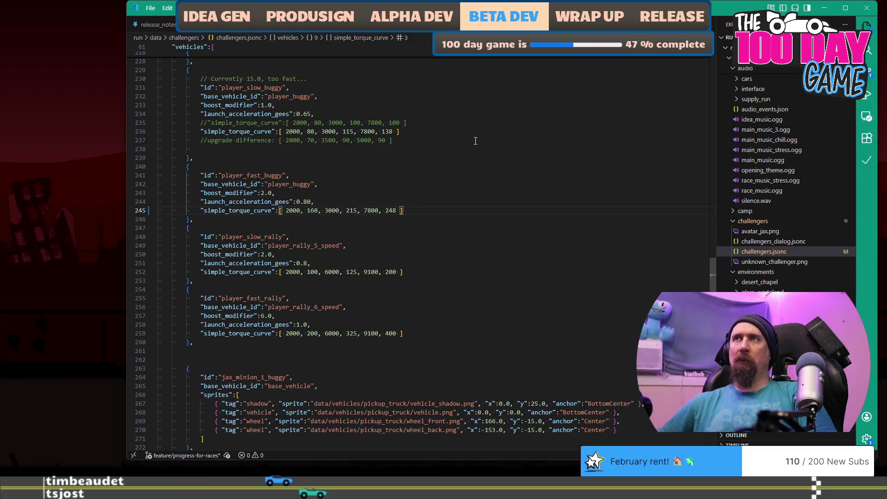
key(Left)
key(Left)
key(Left)
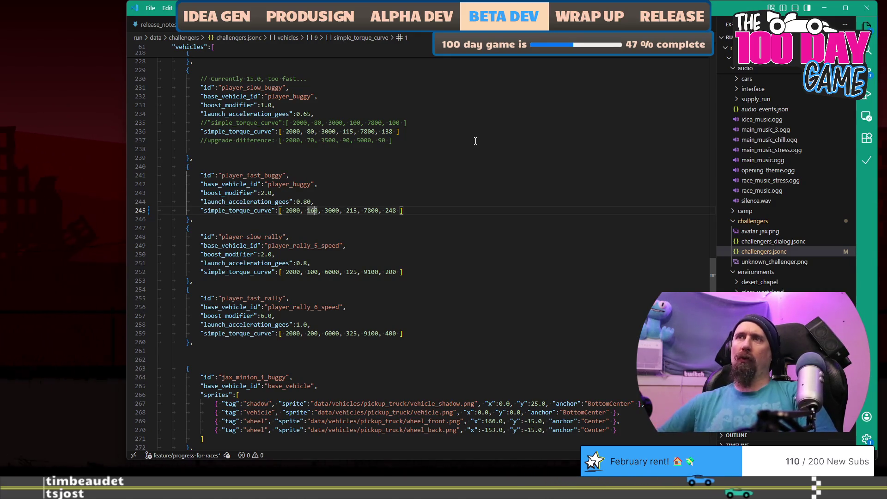
key(alt+Tab)
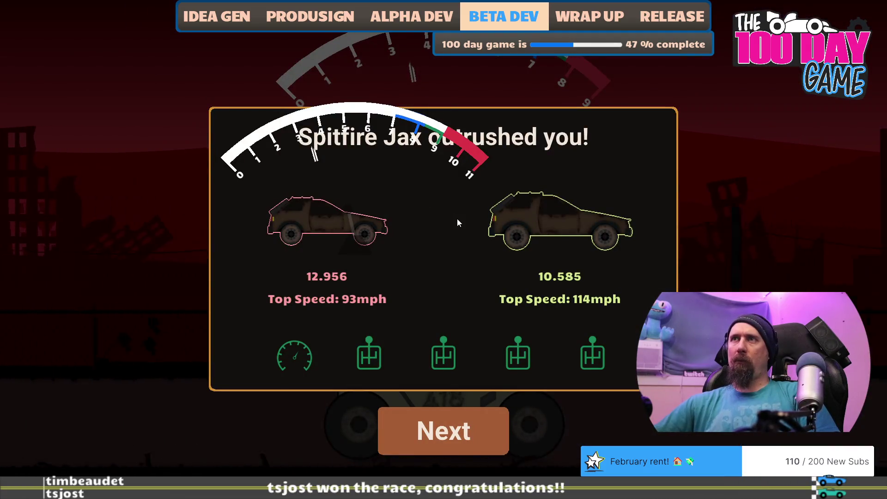
Race Spitfire Jax with the stronger buggy, shifting up through four gears.
key(Return)
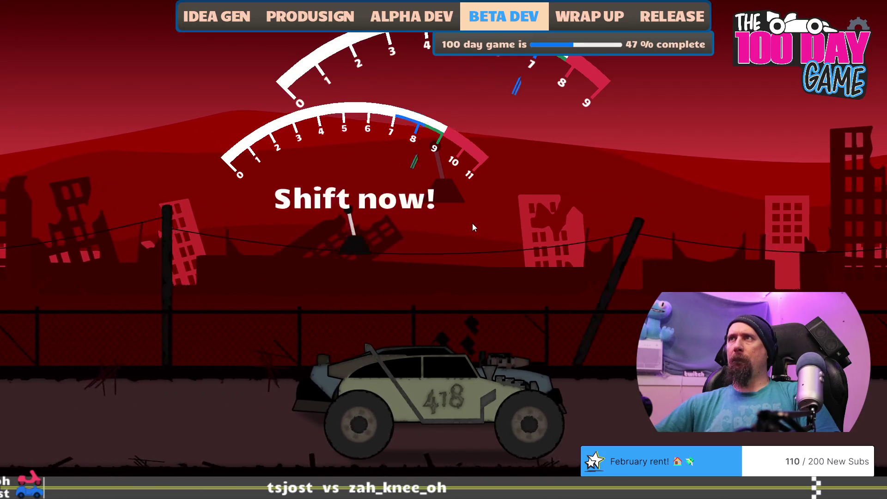
key(space)
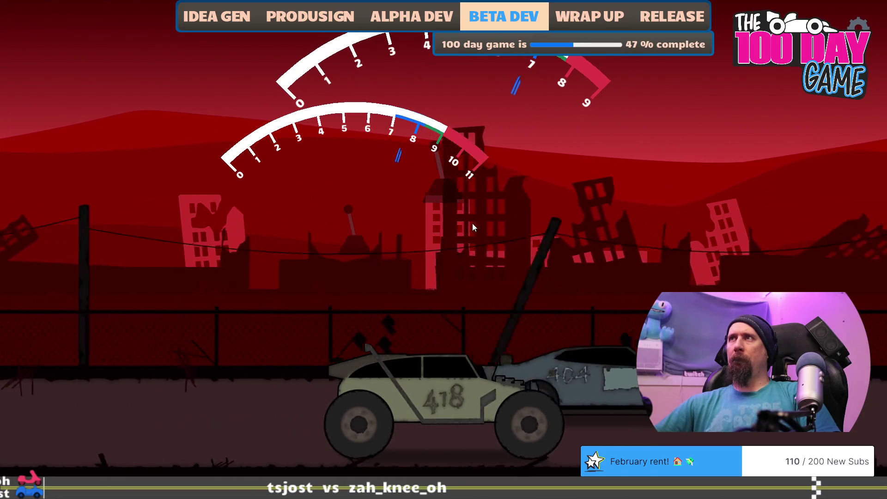
key(space)
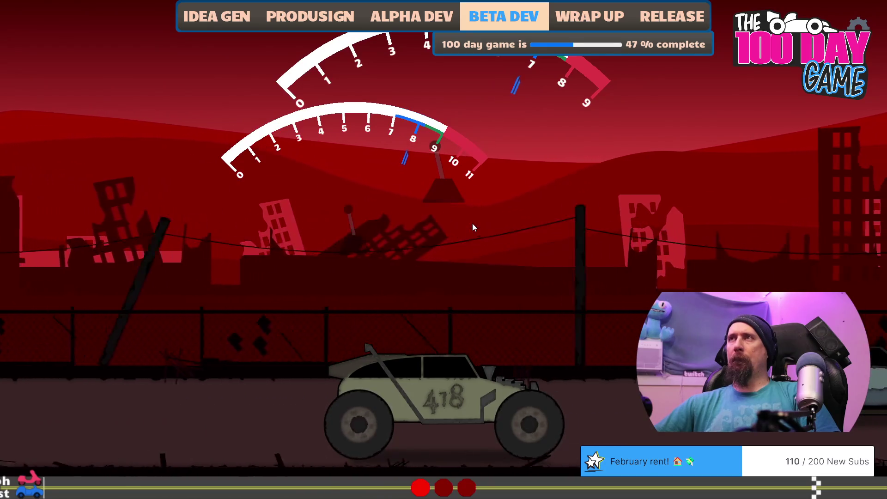
key(space)
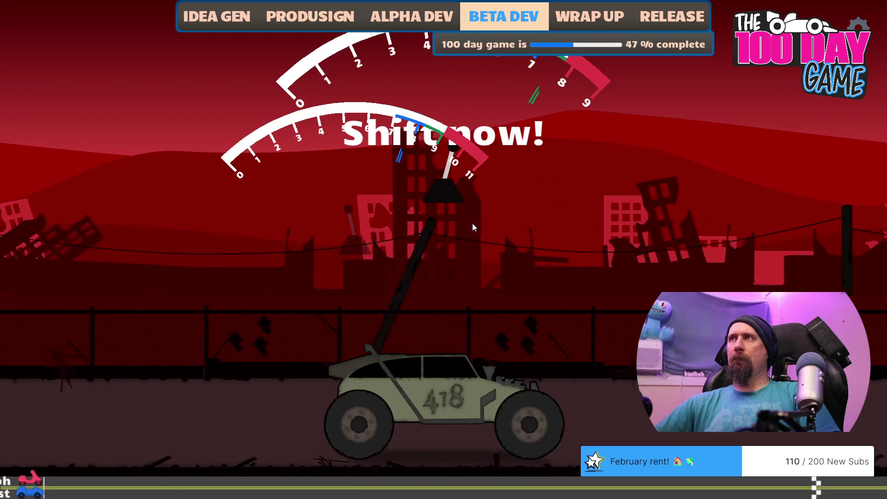
key(space)
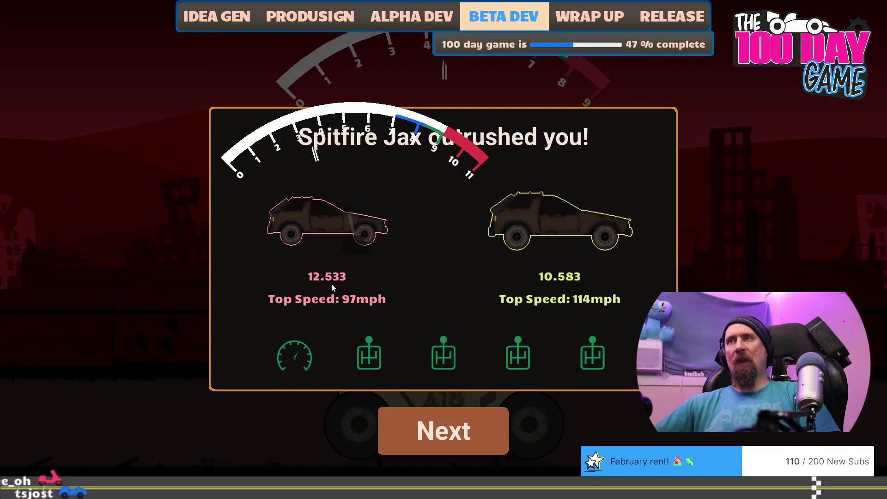
Start another race, shift up once, then bring up the developer console.
key(space)
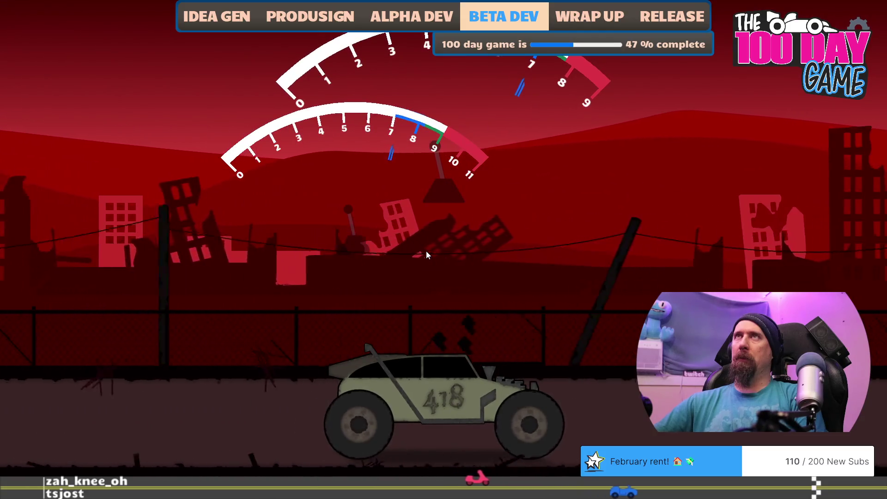
key(space)
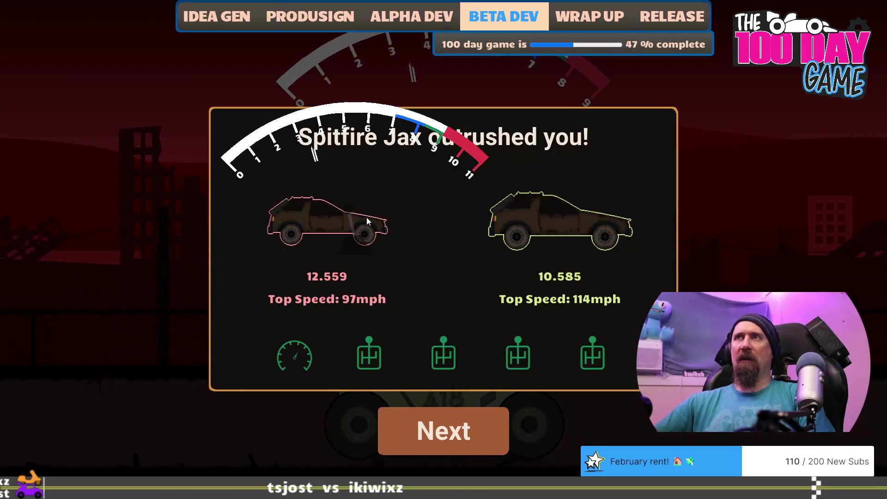
key(grave)
Unlock player_car_rally through the developer console and close it.
text(unlo)
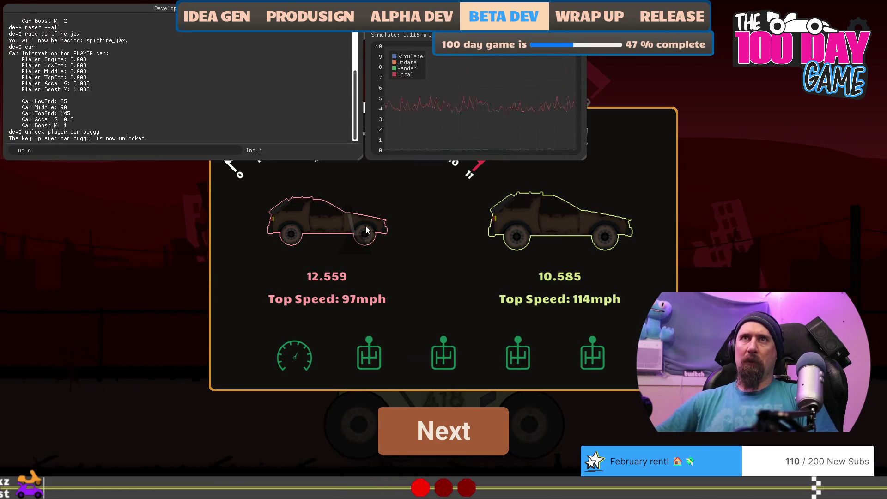
text(ck player)
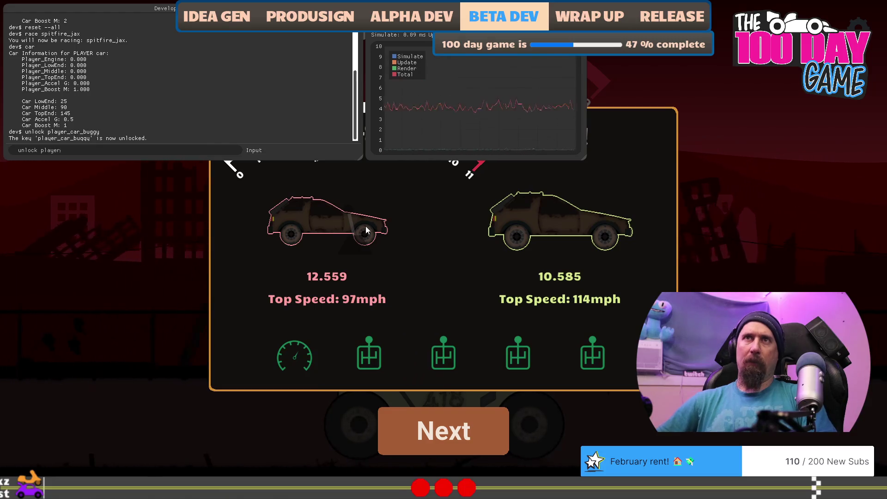
text(_car_rally)
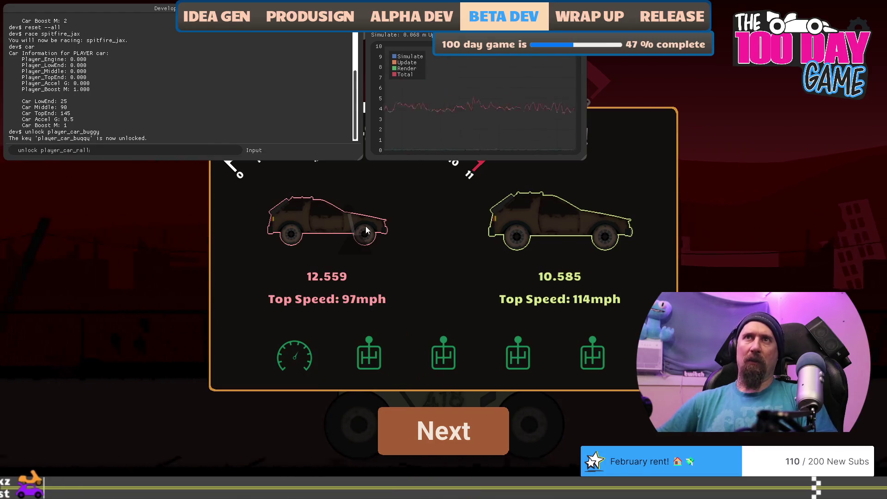
key(Return)
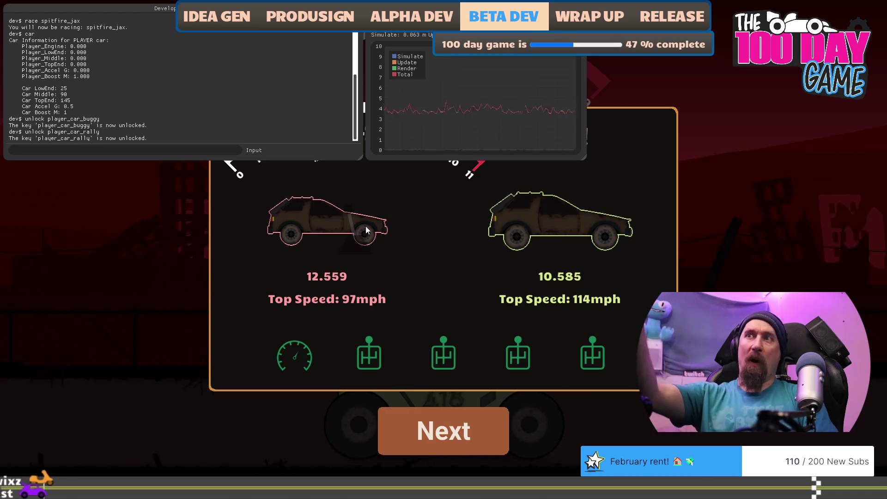
key(grave)
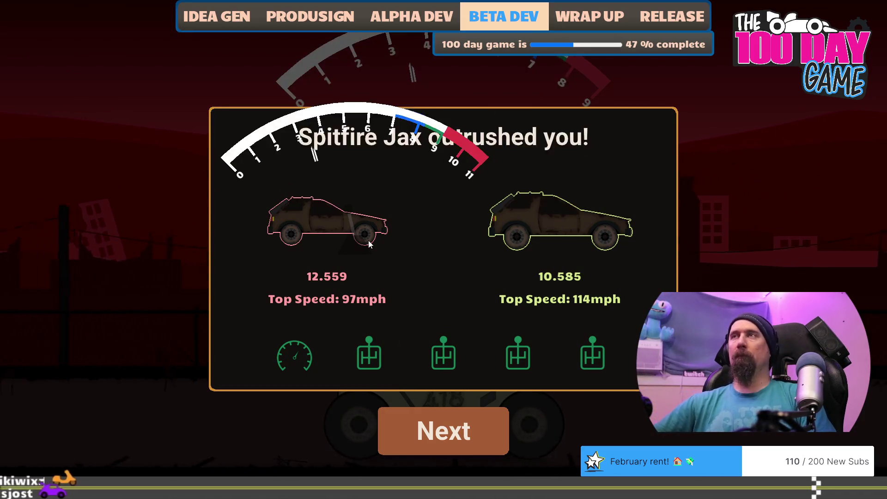
Race Spitfire Jax shifting up four times, losing 13.003 to 10.581, then switch to challengers.jsonc.
key(Return)
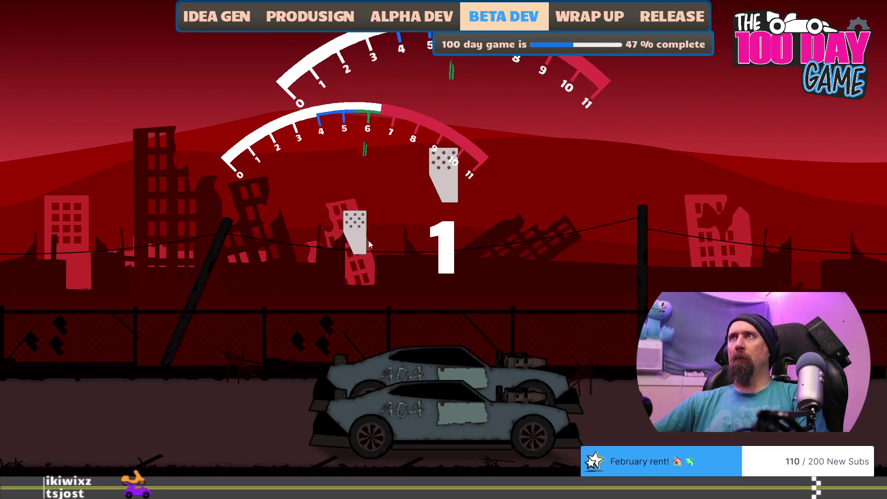
key(Return)
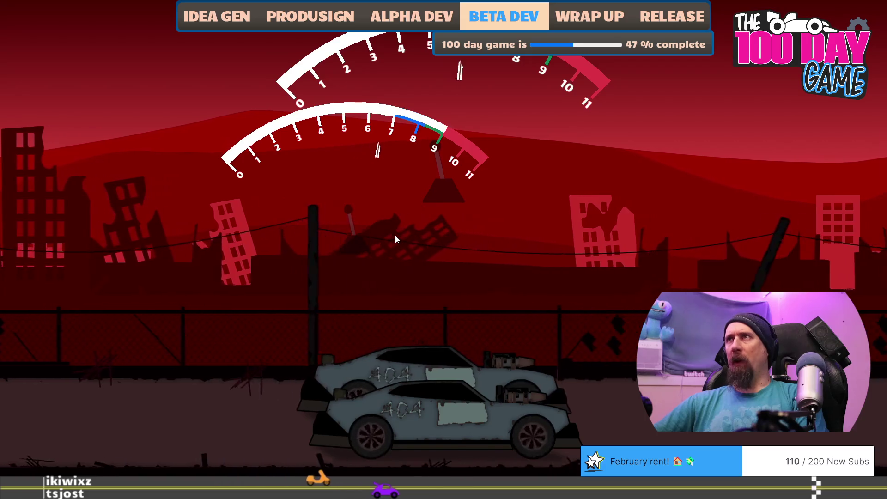
key(space)
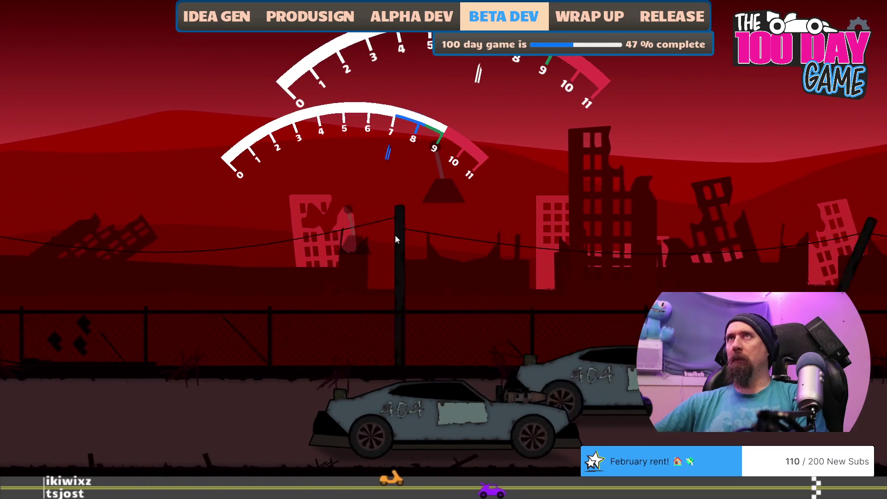
key(space)
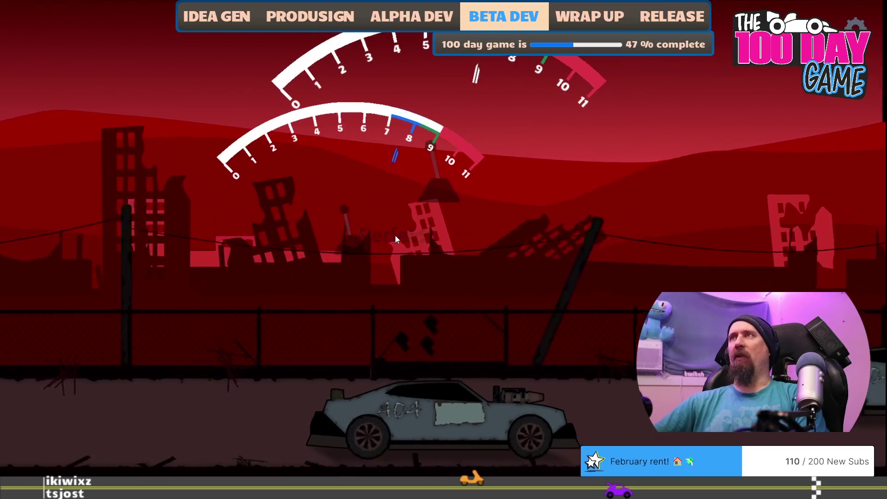
key(space)
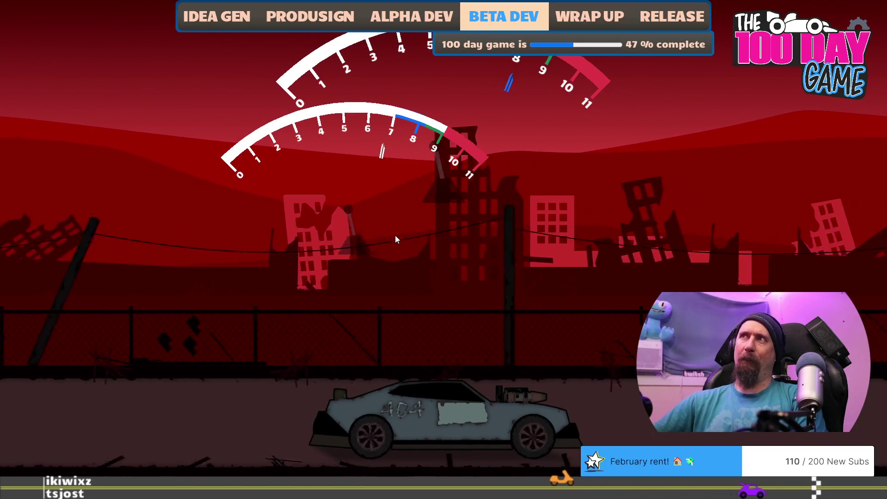
key(space)
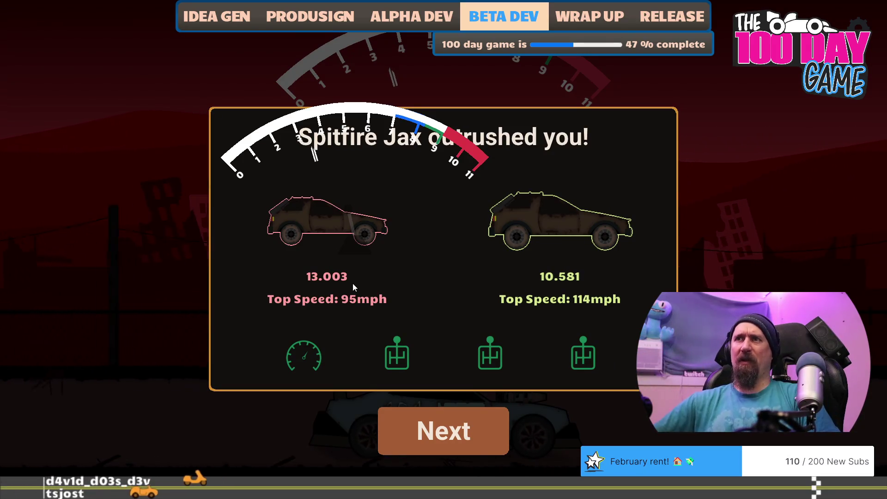
key(alt+Tab)
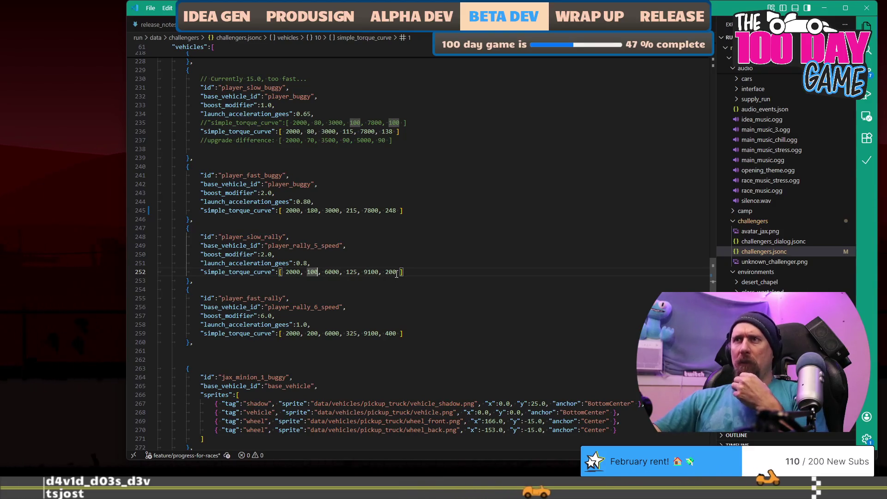
Edit player_slow_rally's line 252 torque curve to 2000, 125, 6000, 150, 9100, 250, then return to the game.
double_click(356, 272)
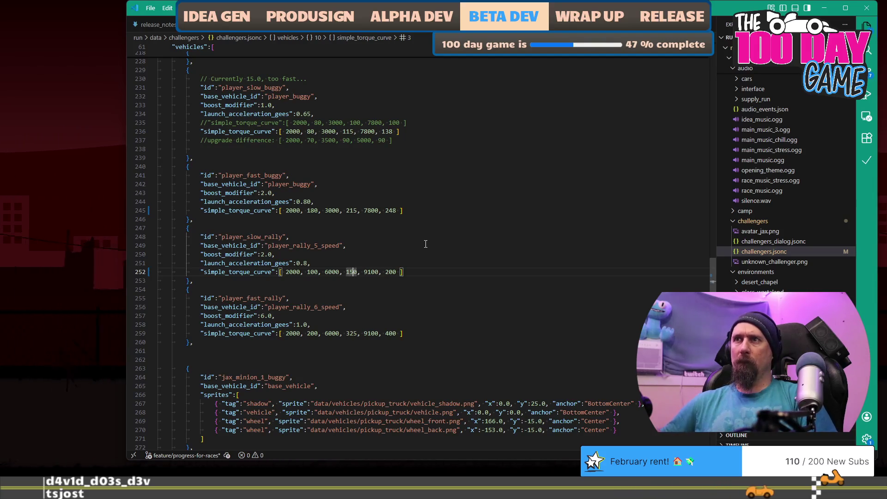
key(Right)
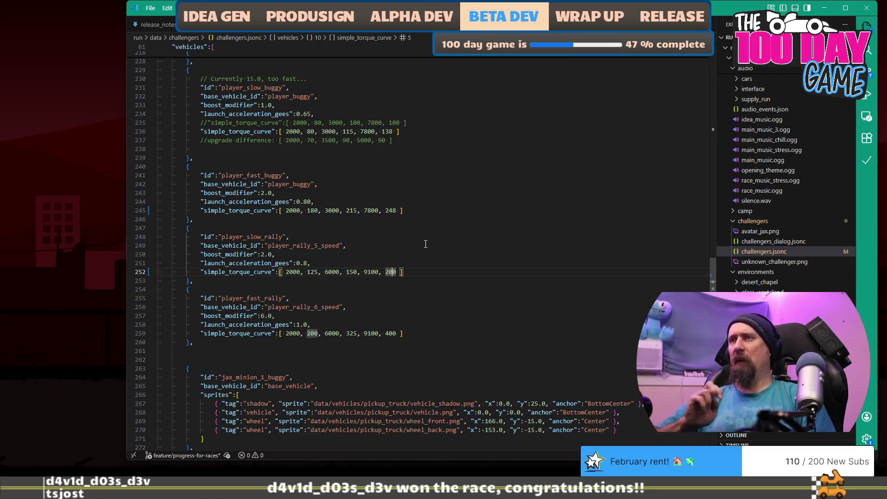
key(Delete)
text(5)
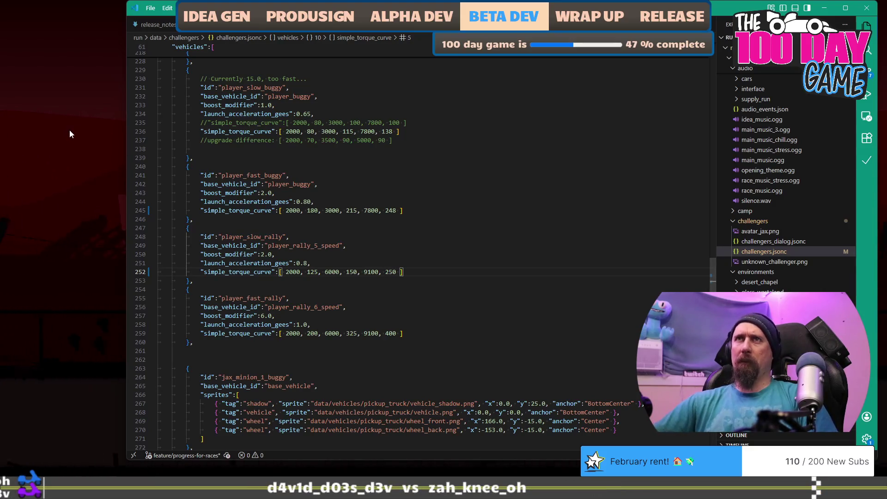
click(93, 156)
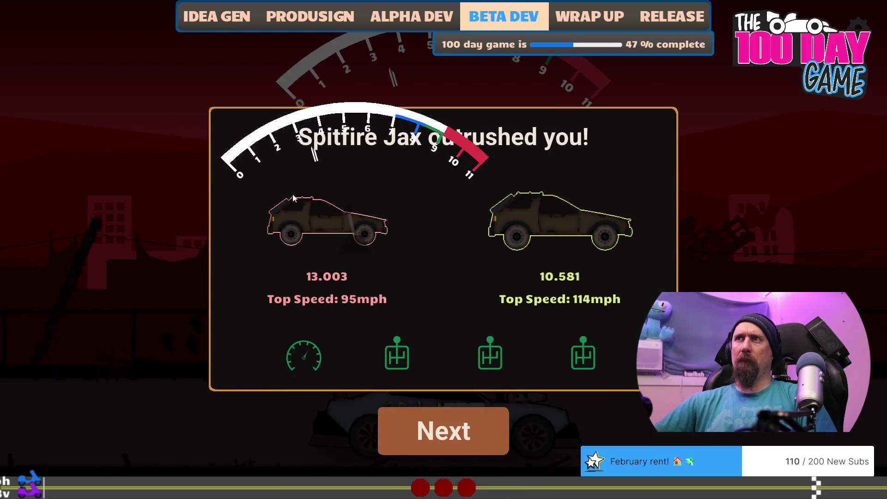
Race Spitfire Jax again, launching at GO and shifting at each prompt, finishing 12.276 at 102mph.
key(Return)
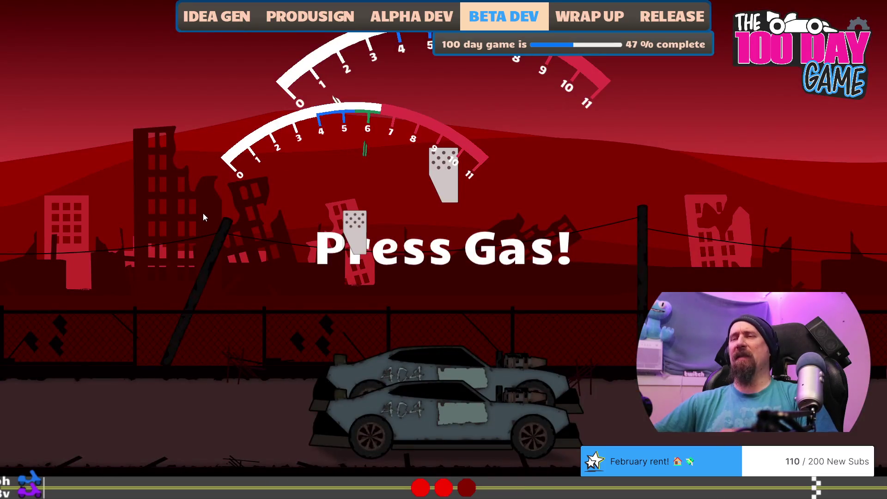
key(Up)
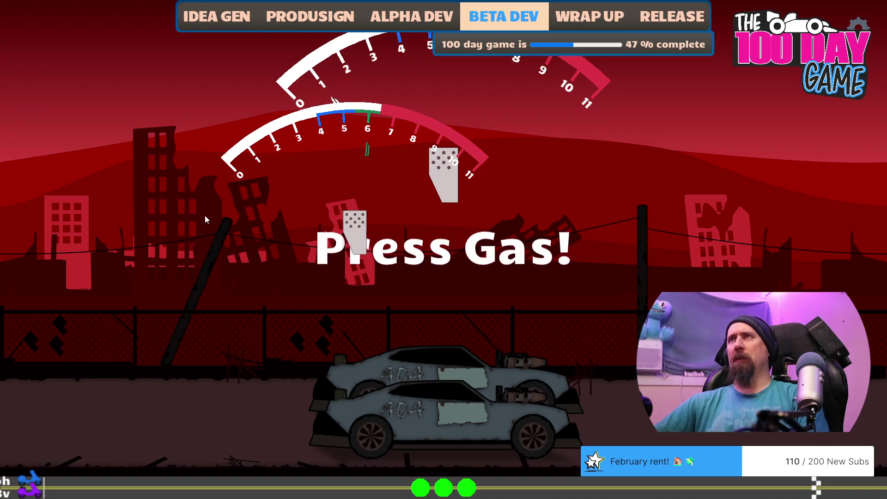
key(Up)
key(Up)
key(Up)
key(Up)
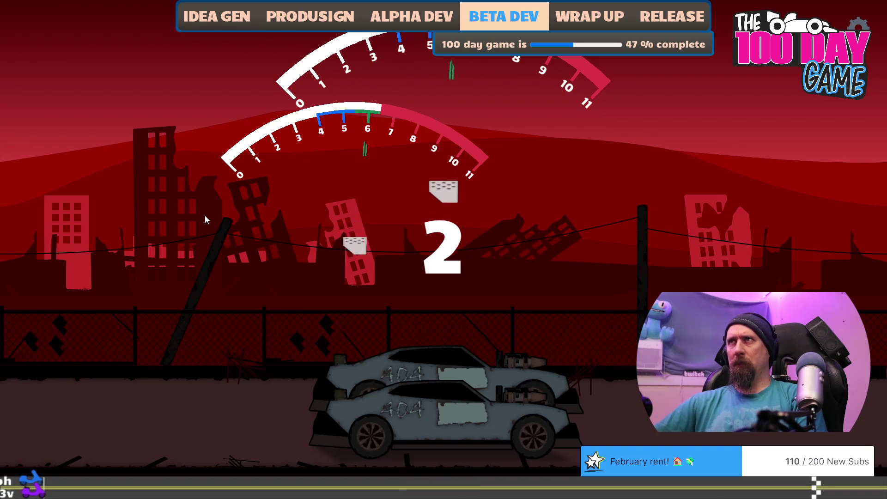
key(Up)
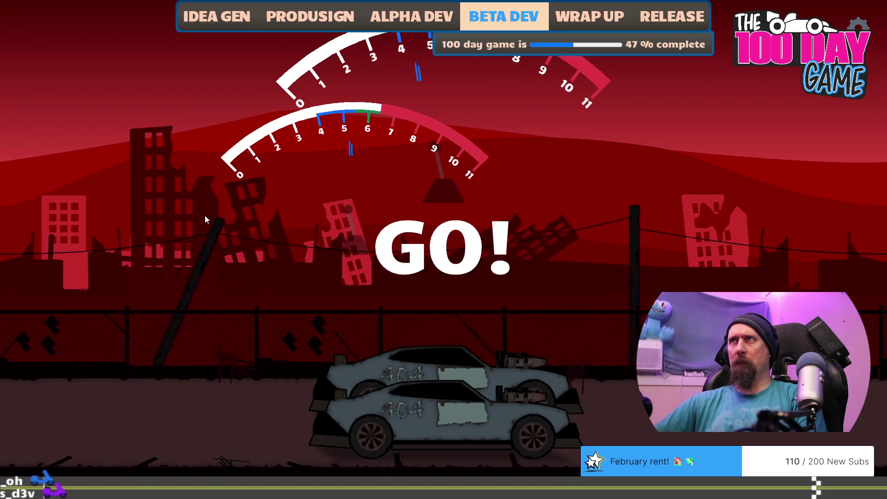
key(Up)
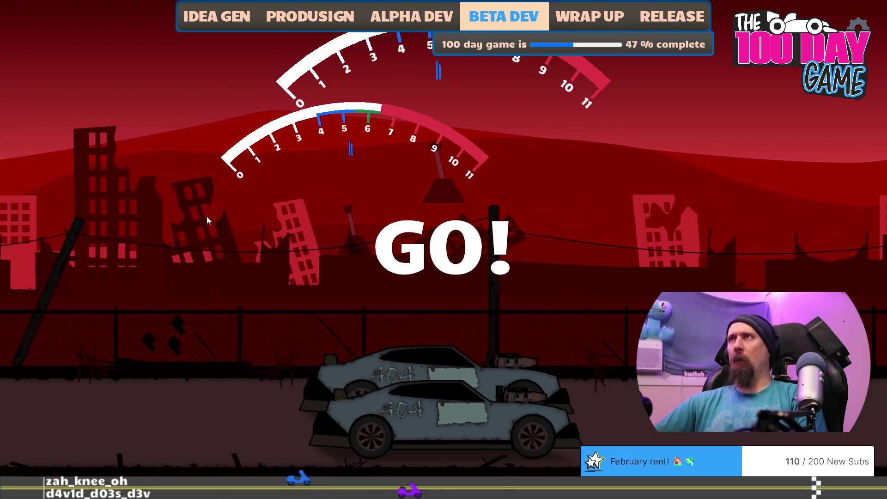
key(space)
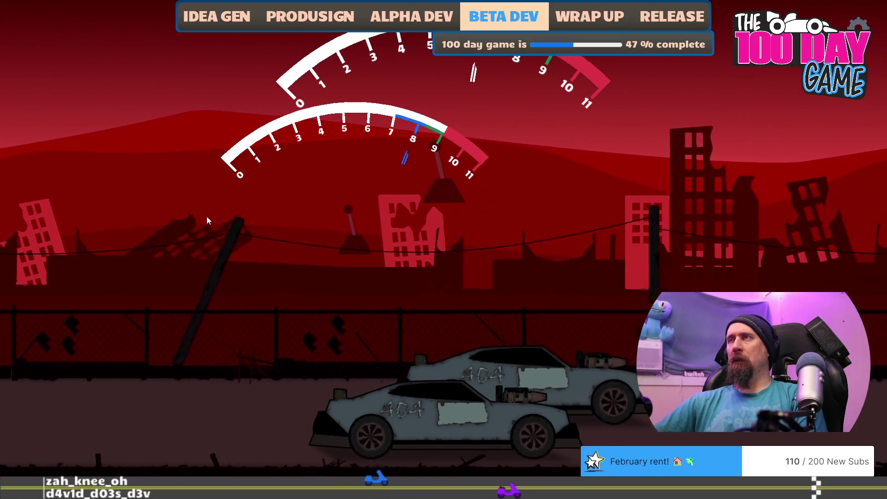
key(space)
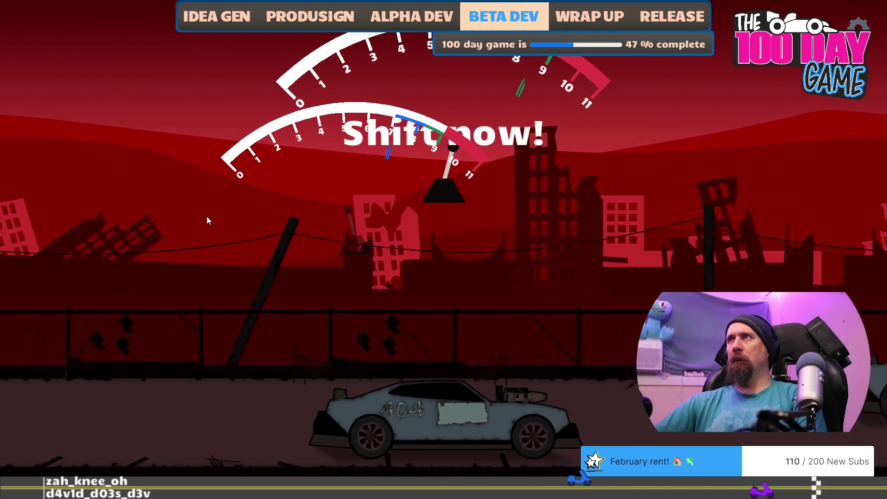
key(space)
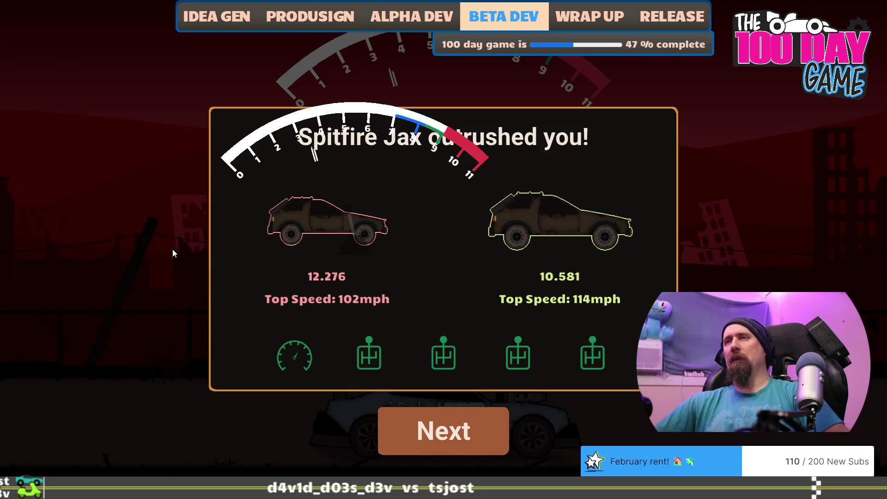
key(alt+Tab)
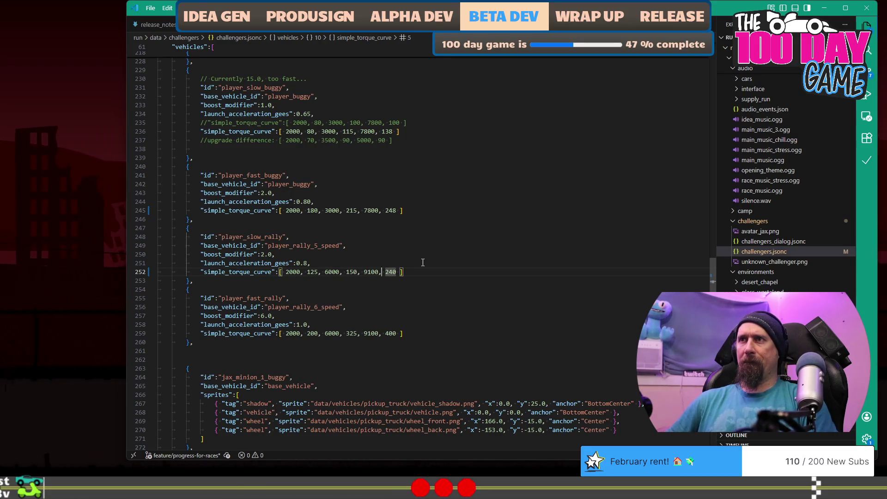
Change the last torque value on line 252 to 240 and start a new race against Spitfire Jax.
key(Left)
key(Left)
key(Left)
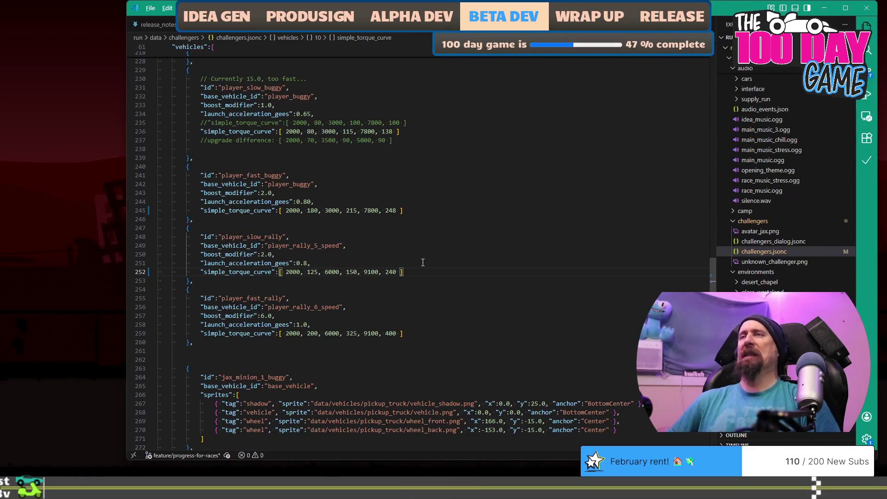
key(alt+Tab)
key(Return)
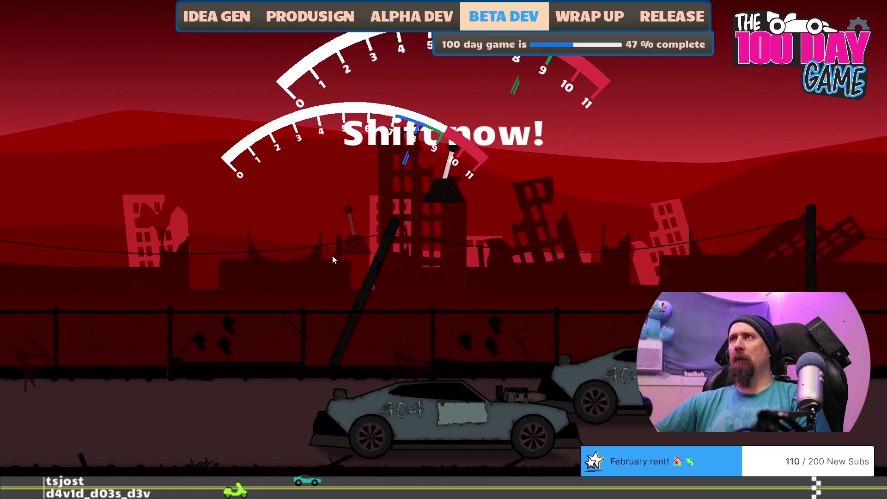
Shift through the gears to finish 12.373 at 101mph against Spitfire Jax.
key(space)
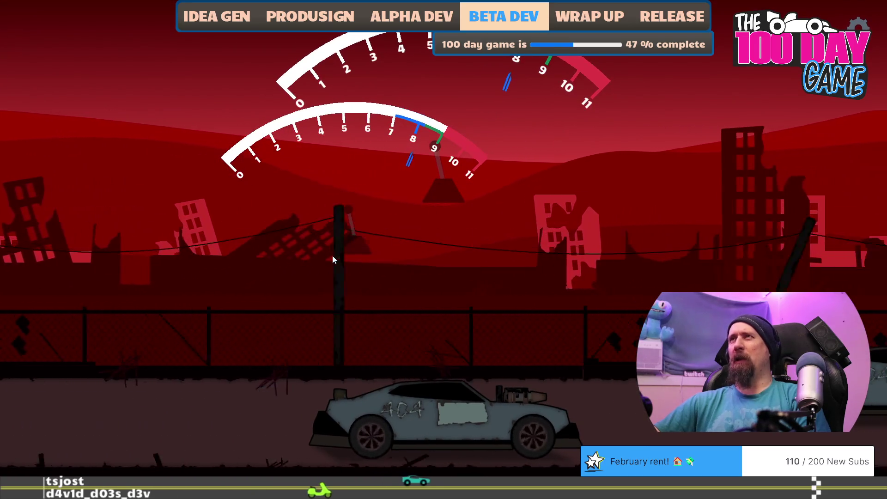
key(space)
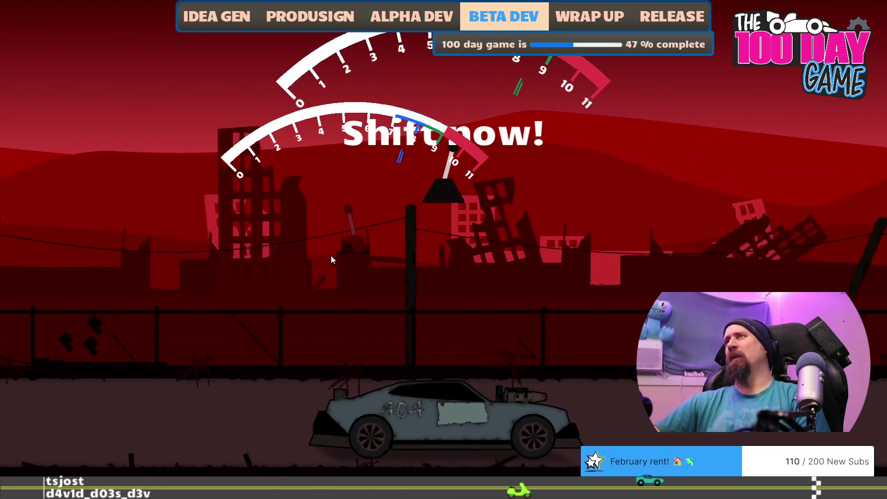
key(space)
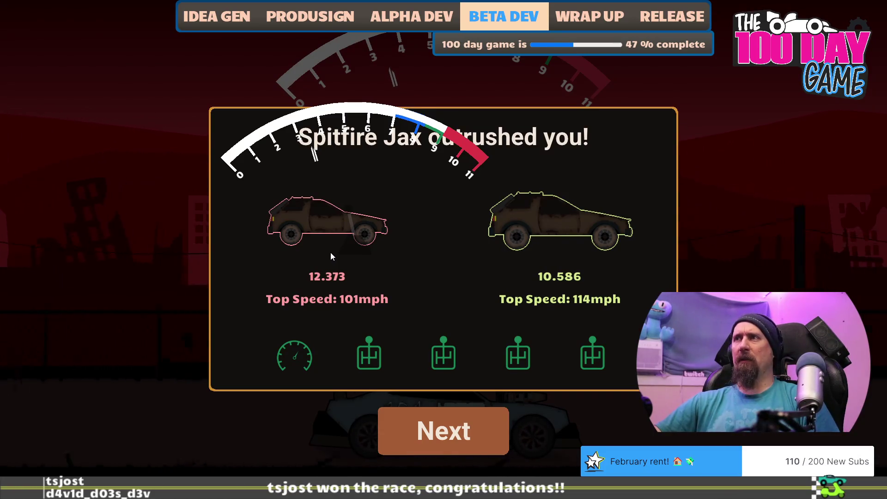
Trim the rally car's final torque value to 235 and start another race.
key(alt+Tab)
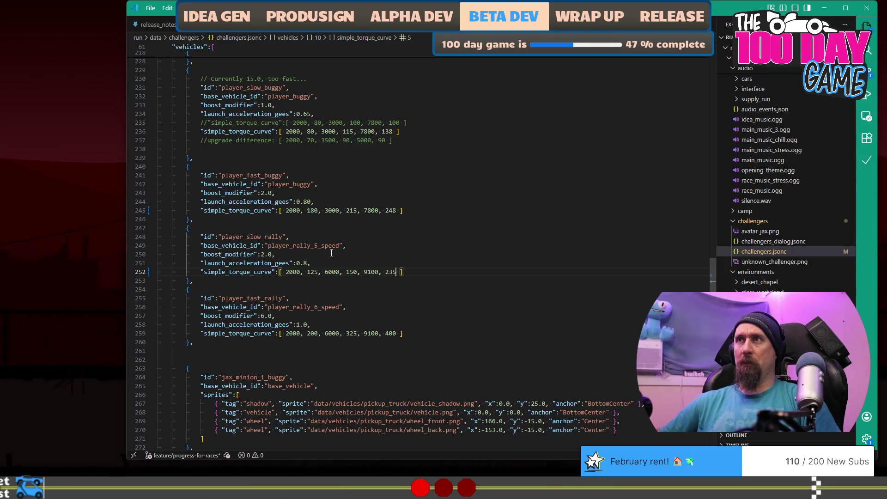
key(alt+Tab)
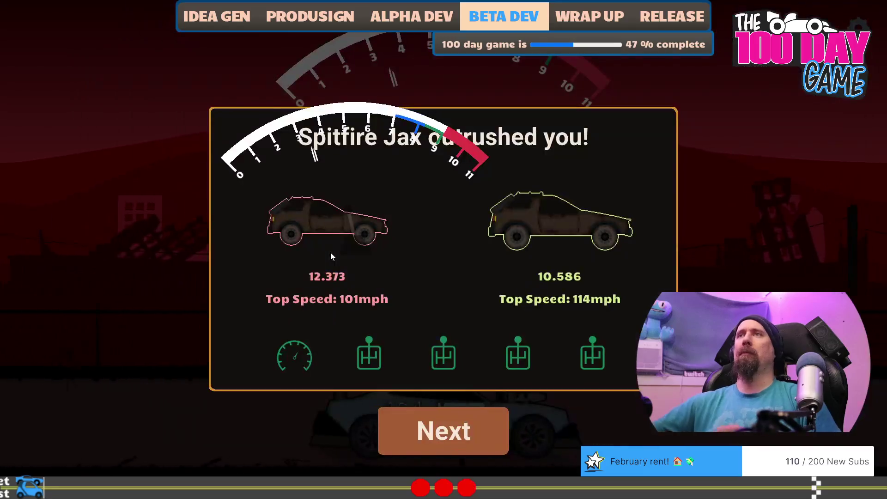
key(Return)
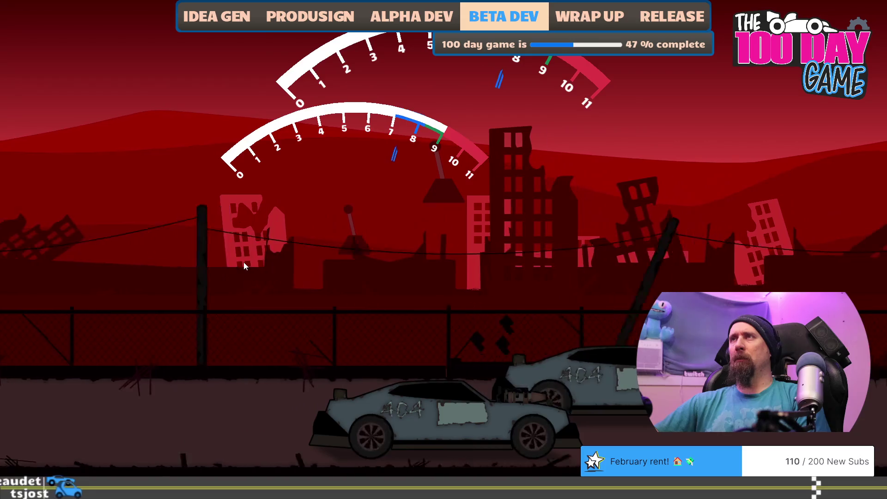
Finish the race in 12.424 at 101mph, get past Spitfire Jax's dialogue, and quit the game.
click(243, 261)
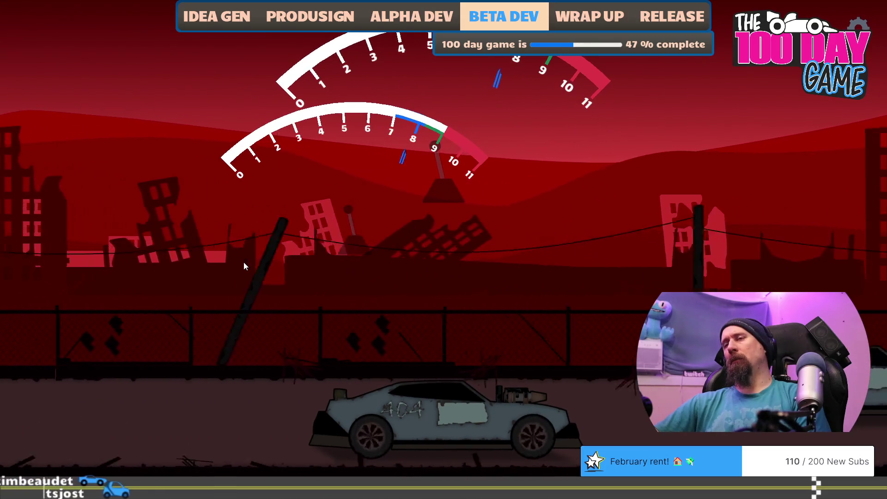
click(244, 266)
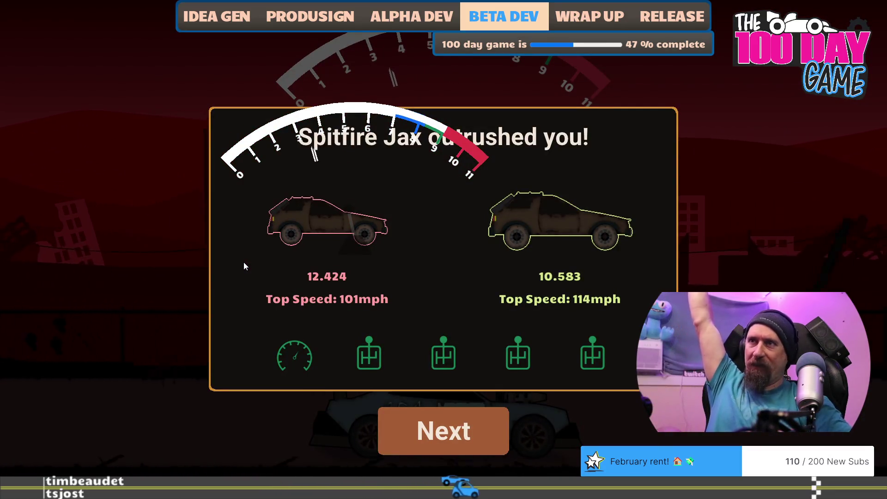
key(Return)
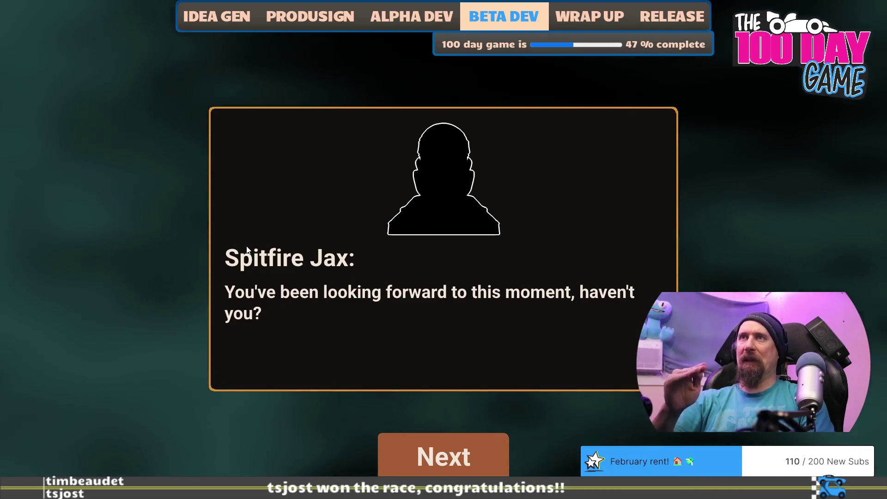
key(Escape)
key(Escape)
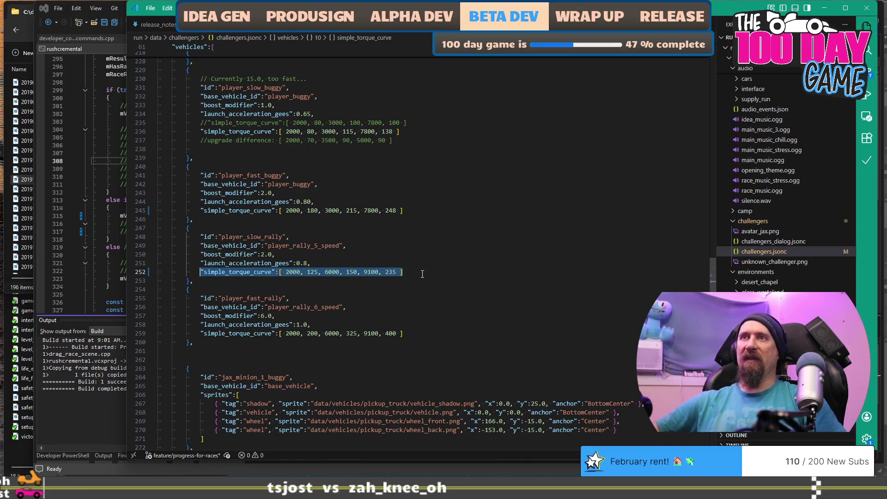
Comment out player_rally's line 169 torque curve with the note 'when mass was 900, this worked:'.
scroll(422, 274, up, 15)
scroll(341, 283, up, 8)
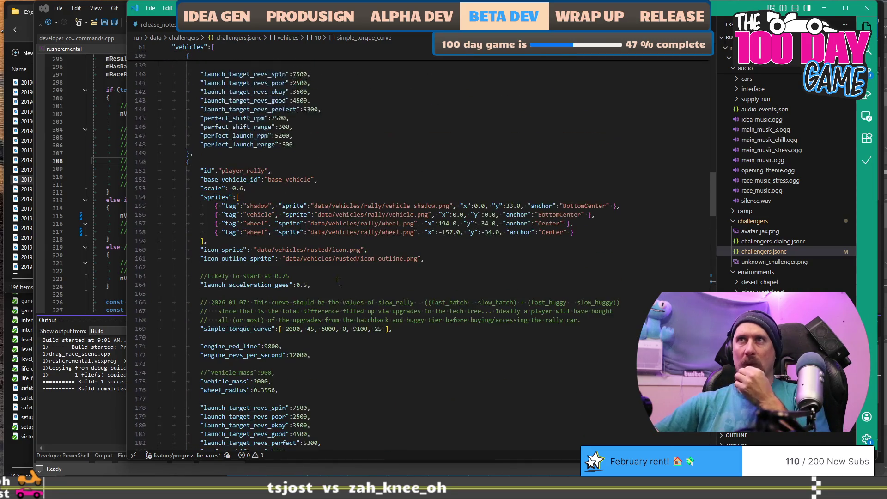
scroll(344, 241, down, 6)
click(430, 258)
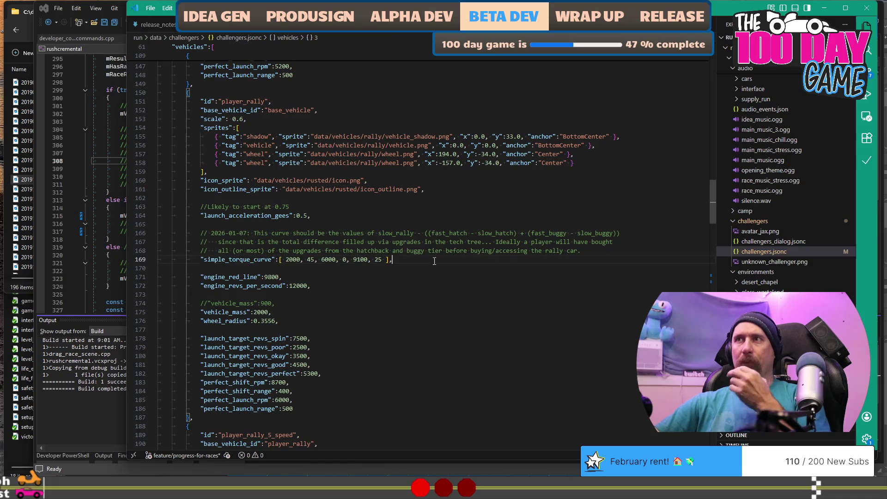
text(//when ma)
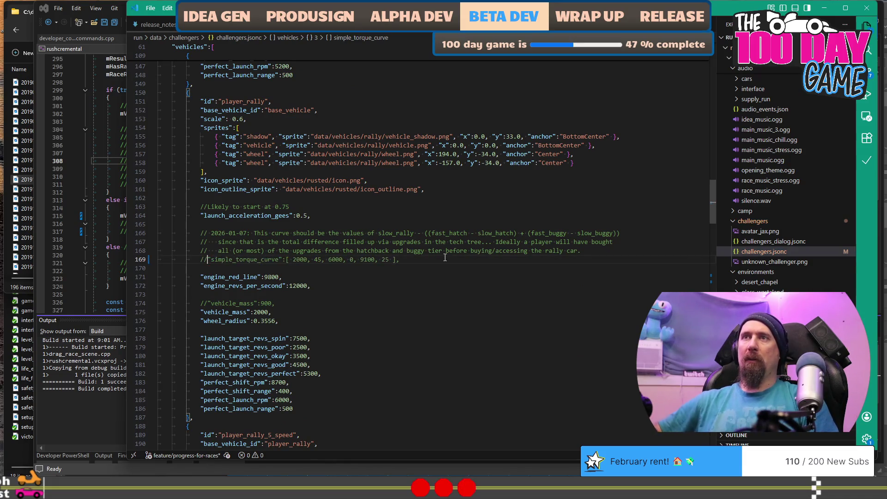
text(s)
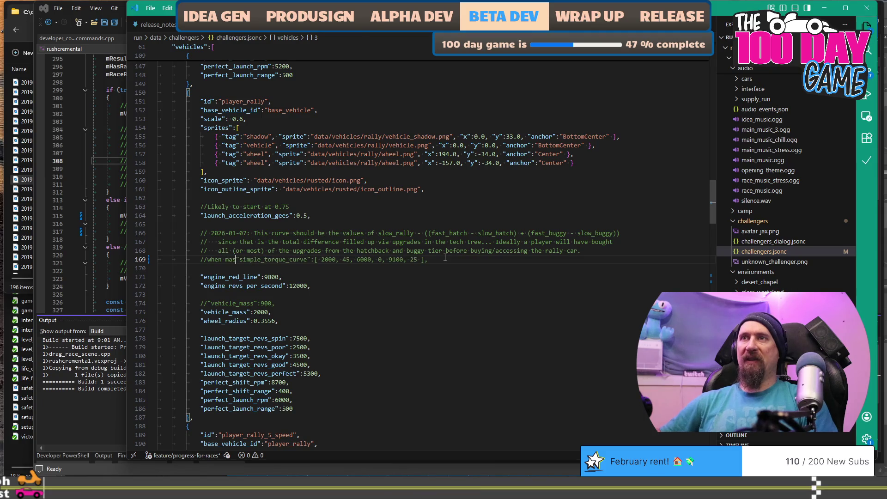
text(s was 900, this worked:)
Paste the new curve 2000, 125, 6000, 150, 9100, 235 below it with a trailing comma.
key(End)
key(Return)
text("simple_torque_curve":[ 2000, 125, 6000, 150, 9100, 235 ])
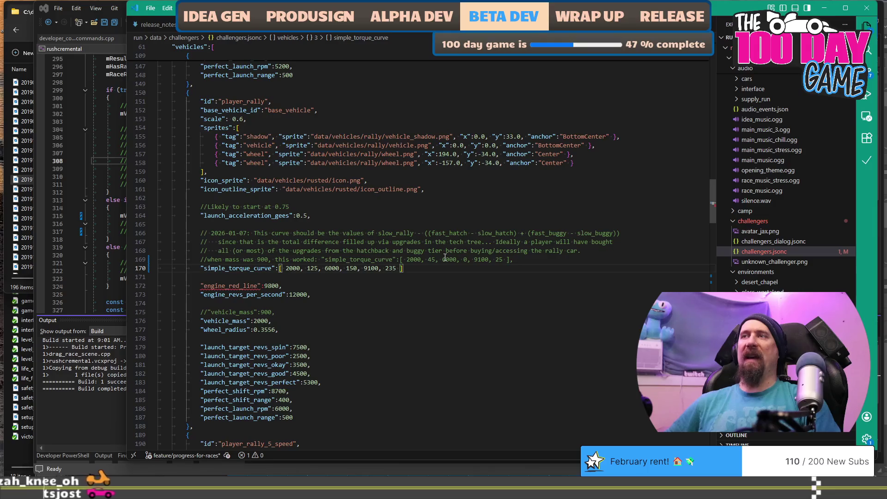
key(Down)
key(Up)
text(,)
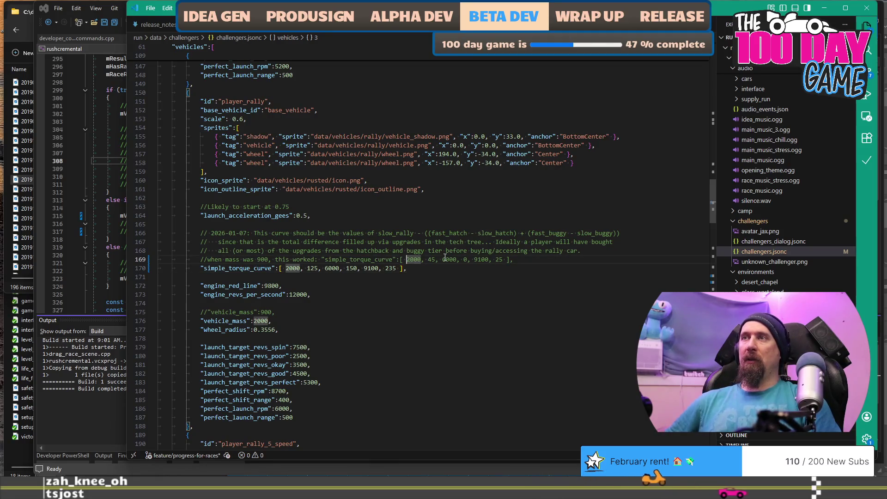
key(Up)
key(shift+End)
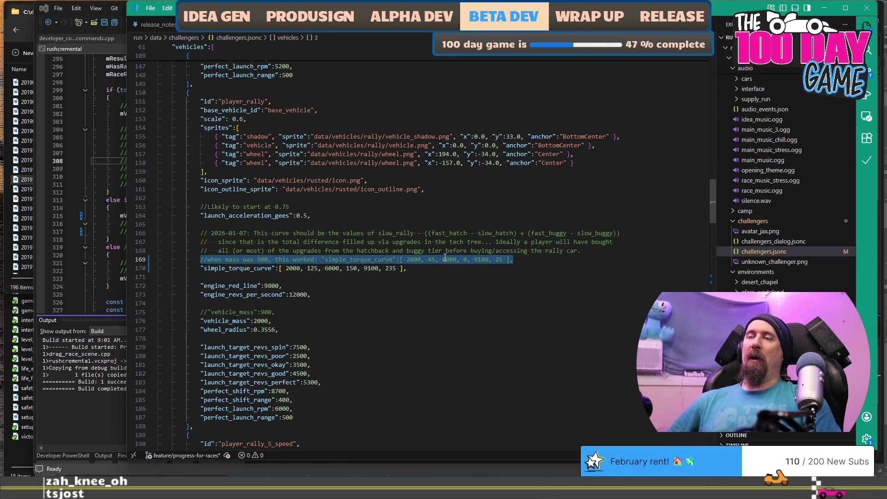
scroll(333, 306, down, 20)
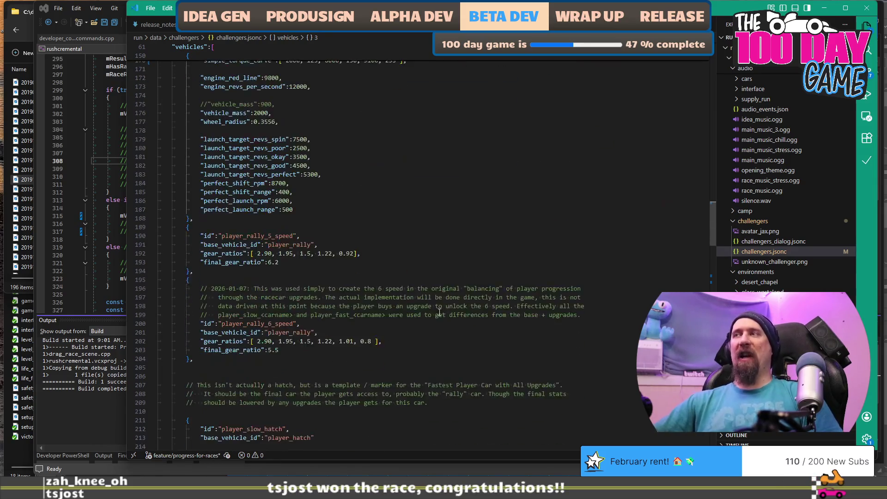
scroll(256, 295, down, 5)
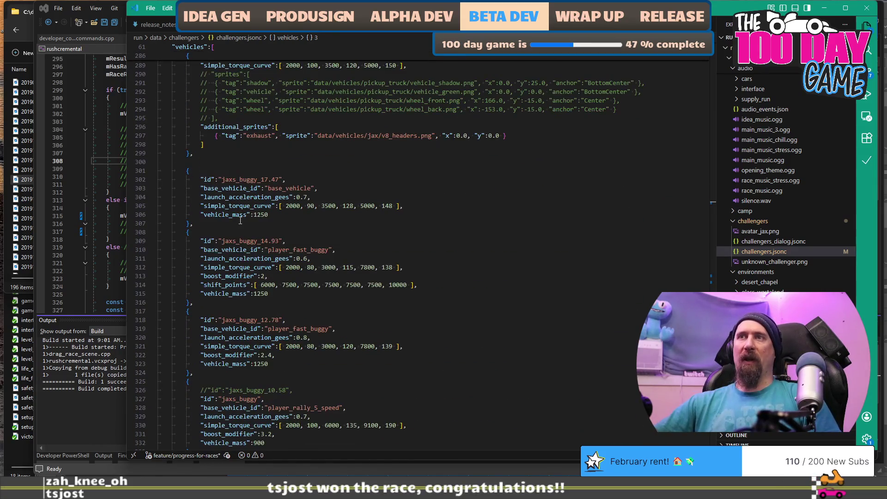
scroll(341, 339, down, 5)
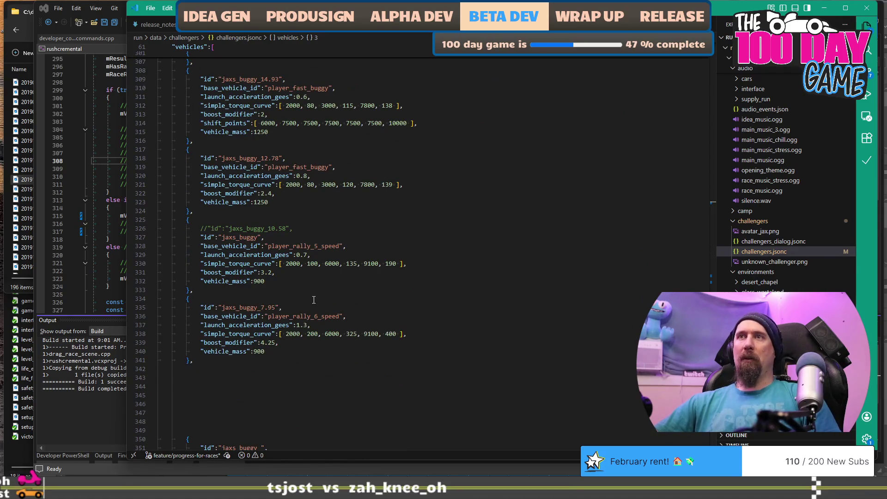
scroll(314, 300, up, 3)
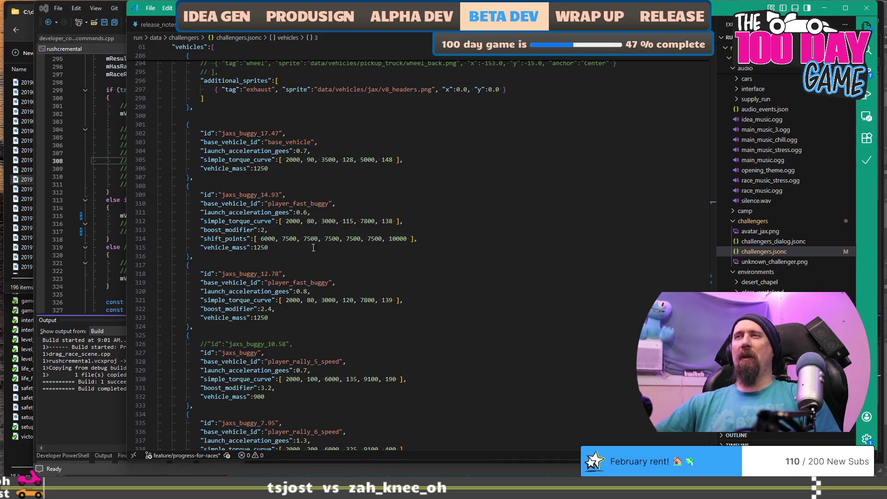
drag(243, 159, 268, 168)
scroll(344, 308, down, 6)
scroll(345, 308, up, 10)
scroll(344, 309, up, 20)
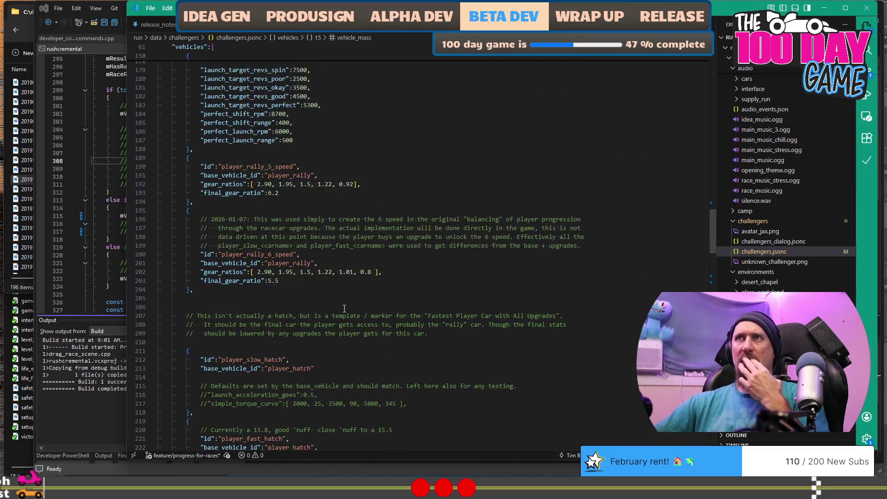
scroll(344, 308, up, 5)
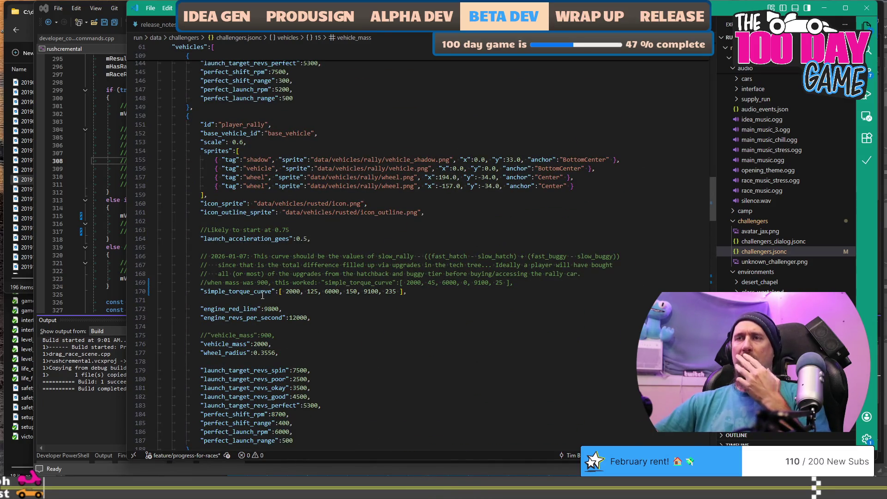
scroll(369, 204, down, 5)
mouse_move(345, 168)
mouse_down()
mouse_move(222, 176)
mouse_move(300, 176)
mouse_up()
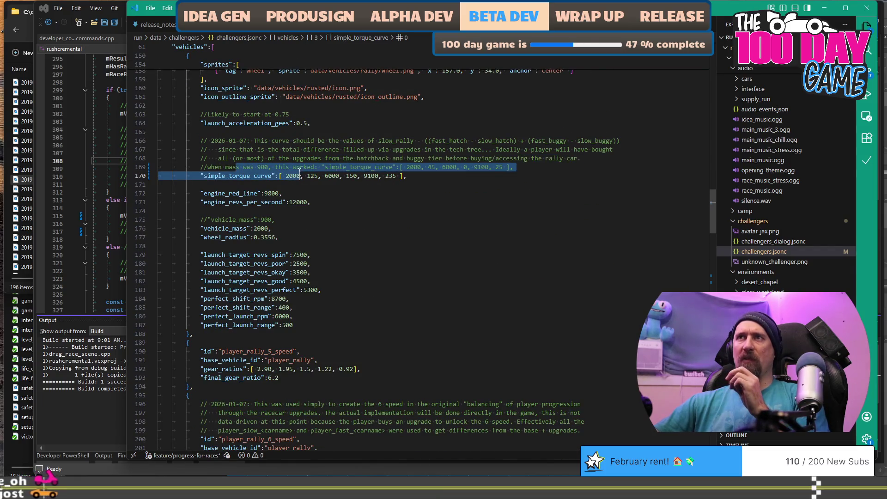
click(417, 176)
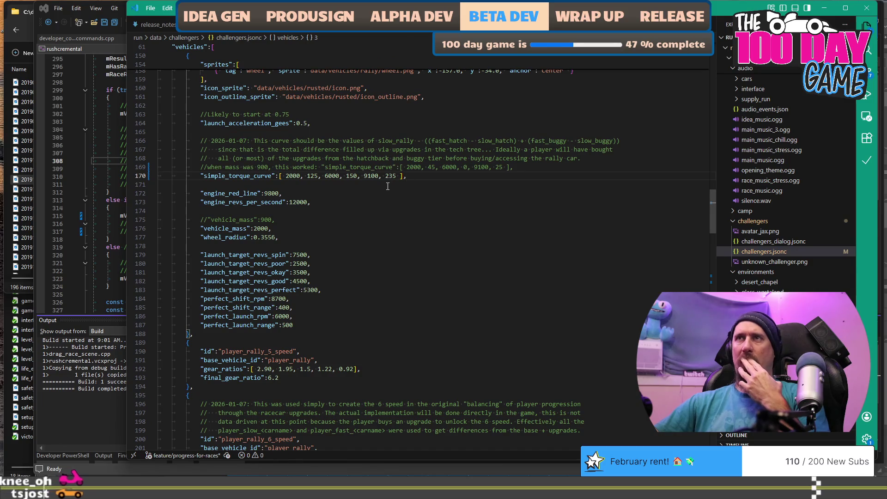
scroll(230, 151, up, 4)
scroll(230, 151, down, 15)
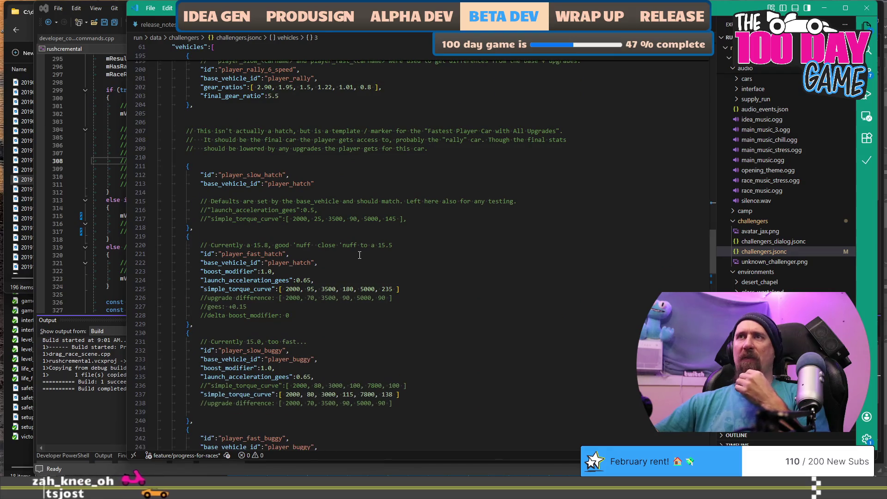
scroll(360, 255, down, 5)
scroll(332, 227, down, 4)
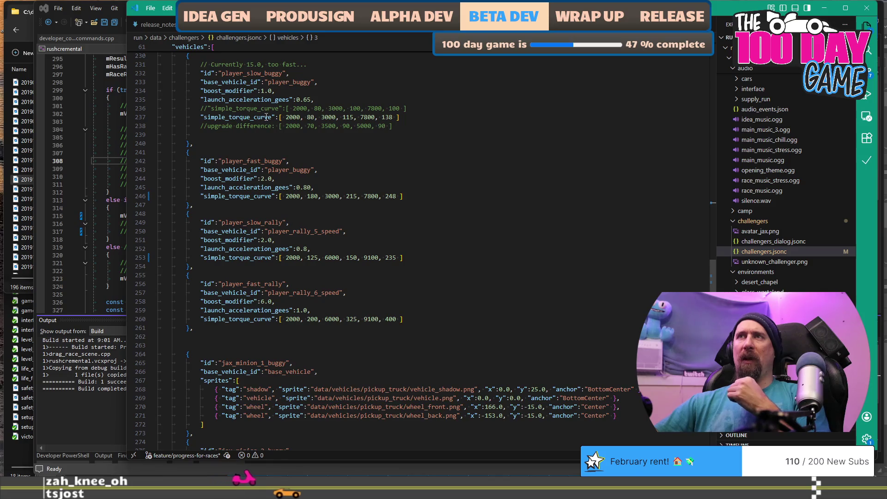
scroll(266, 117, up, 3)
click(261, 194)
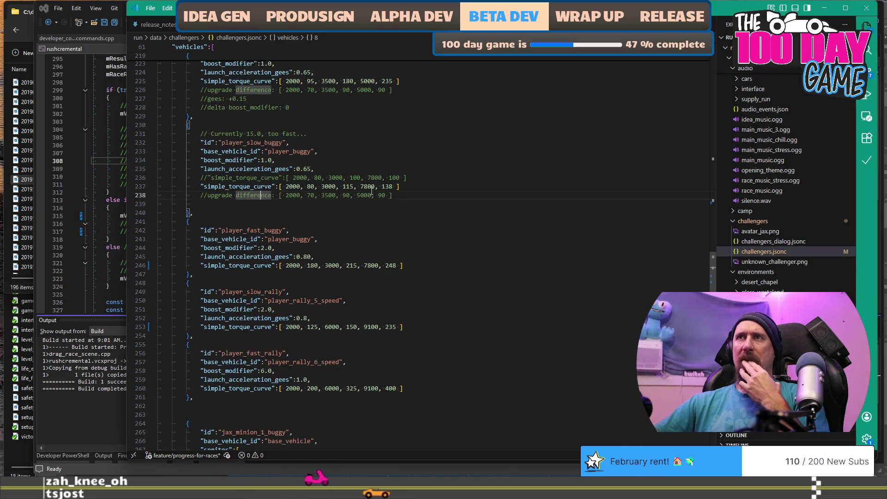
Delete player_slow_buggy's upgrade-difference note and its leftover empty line.
scroll(446, 198, up, 3)
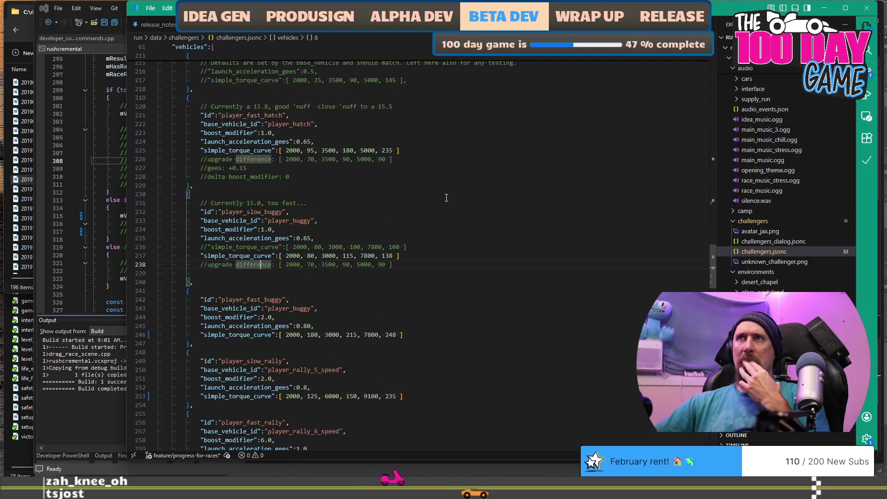
key(End)
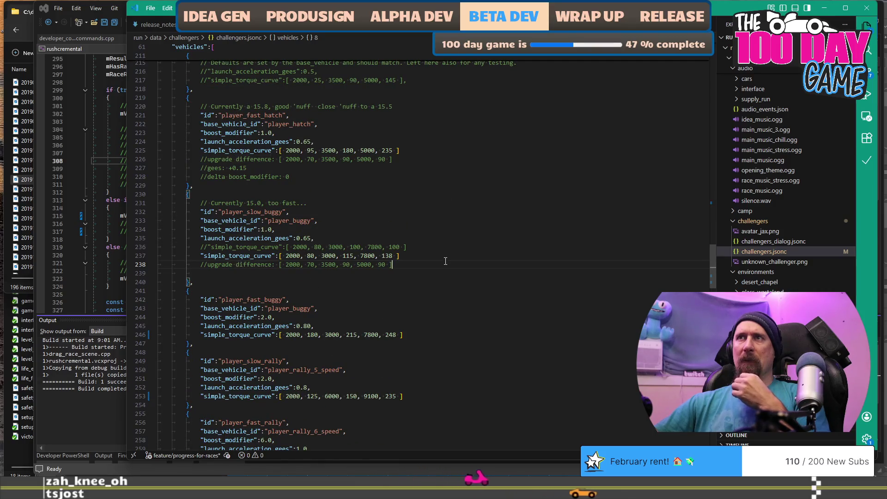
key(shift+Home)
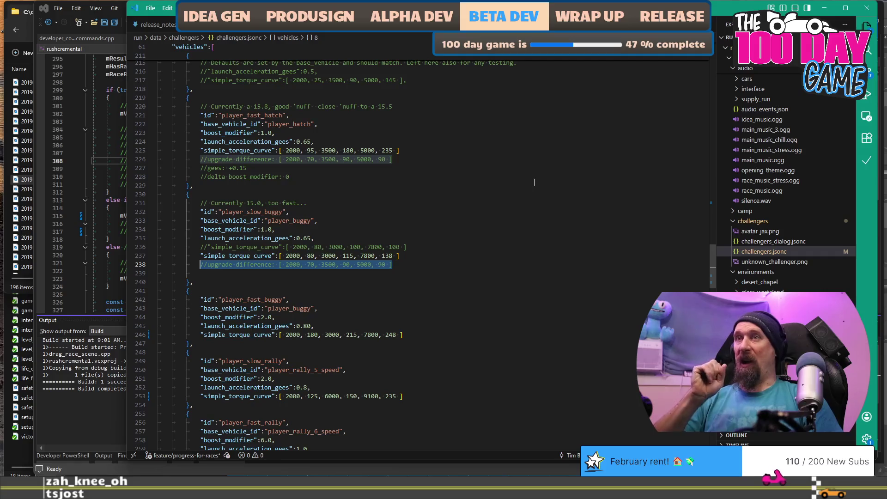
key(shift+Home)
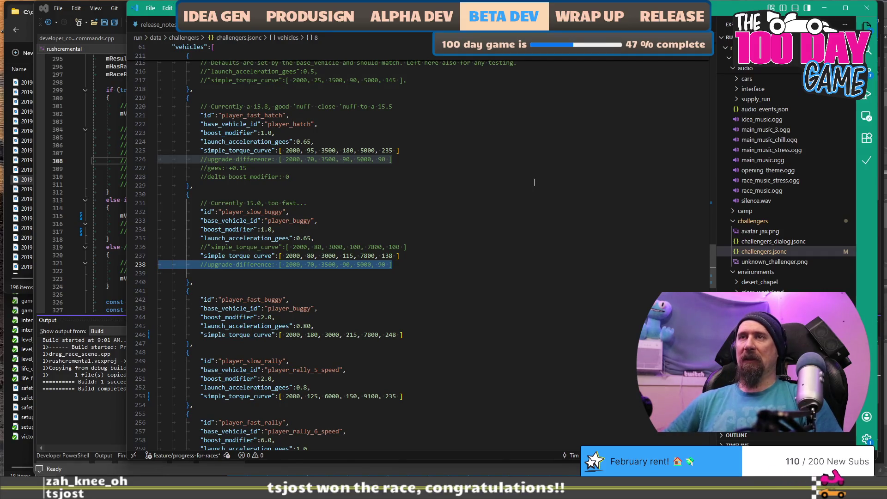
key(Delete)
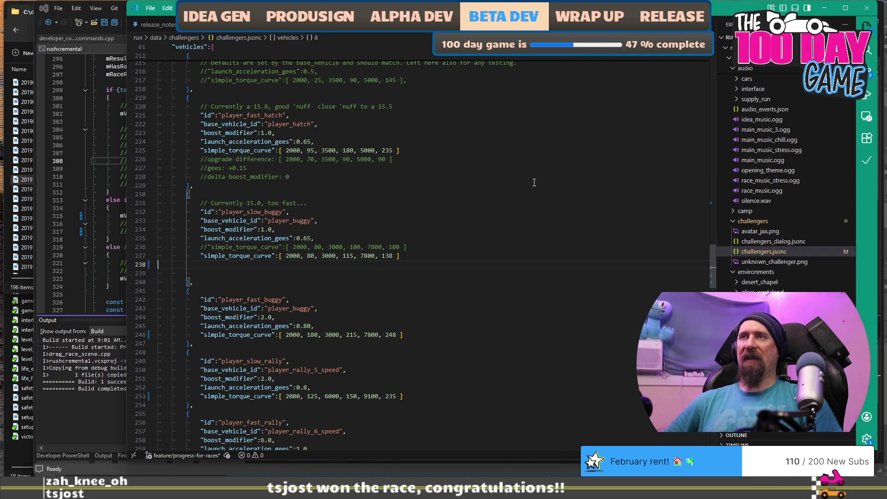
key(BackSpace)
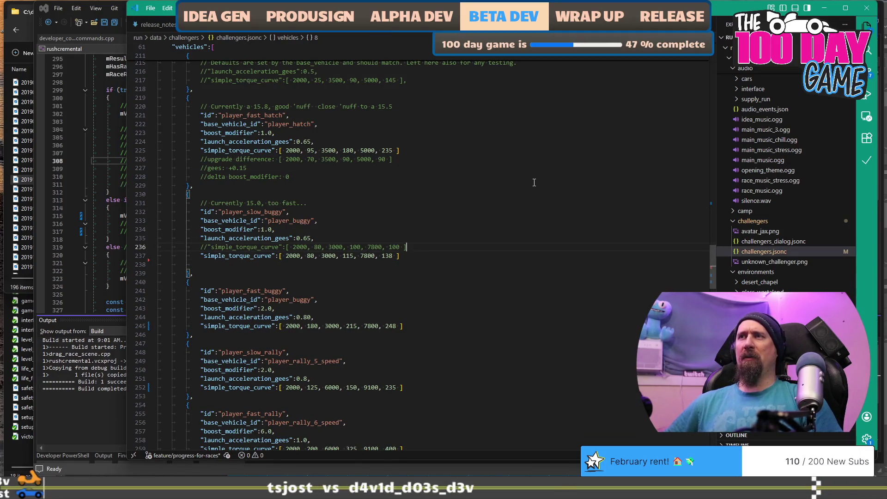
Remove the old commented torque curve line and the trailing spaces after the slow buggy curve.
key(shift+Home)
key(shift+Home)
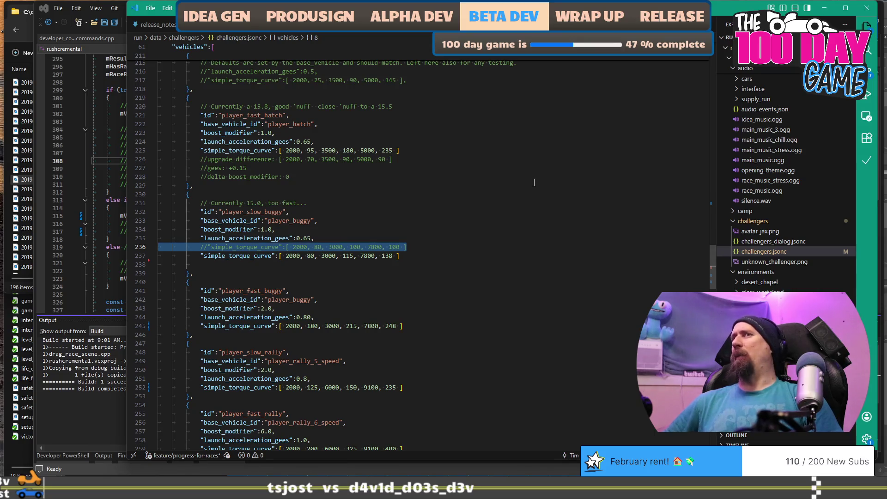
key(BackSpace)
key(BackSpace)
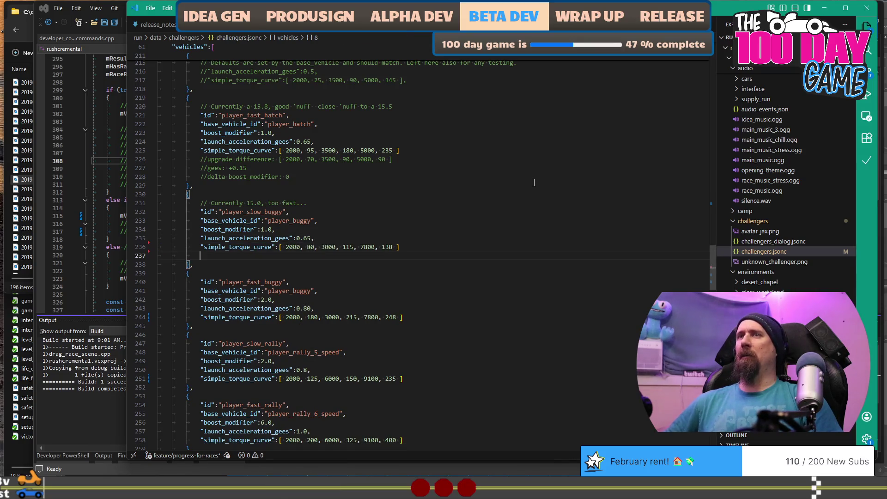
key(BackSpace)
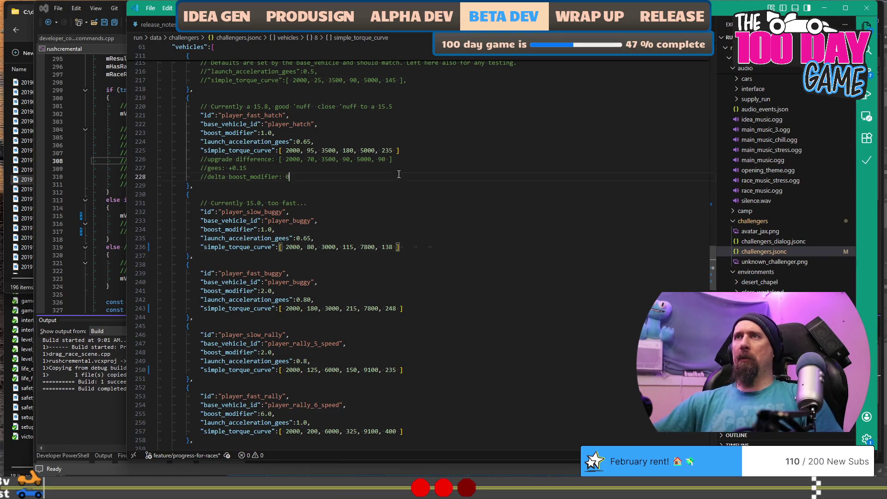
key(shift+Up)
key(shift+Up)
key(shift+Home)
key(shift+Home)
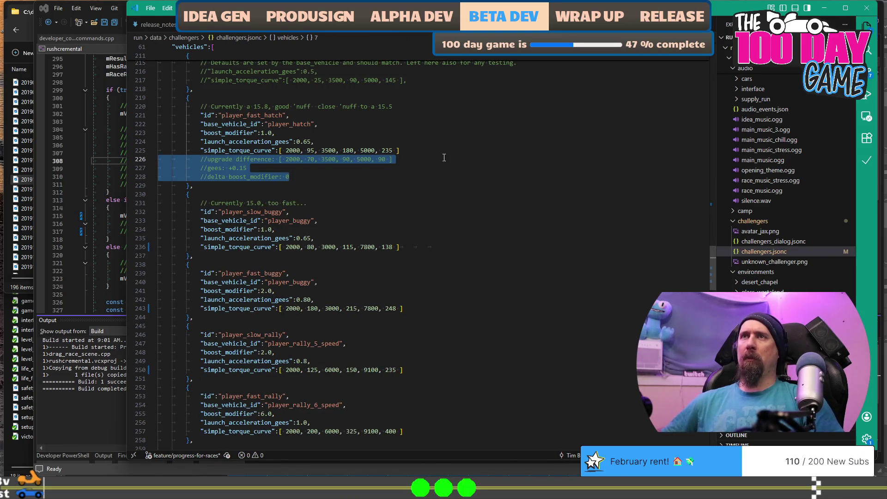
key(Down)
key(Up)
key(End)
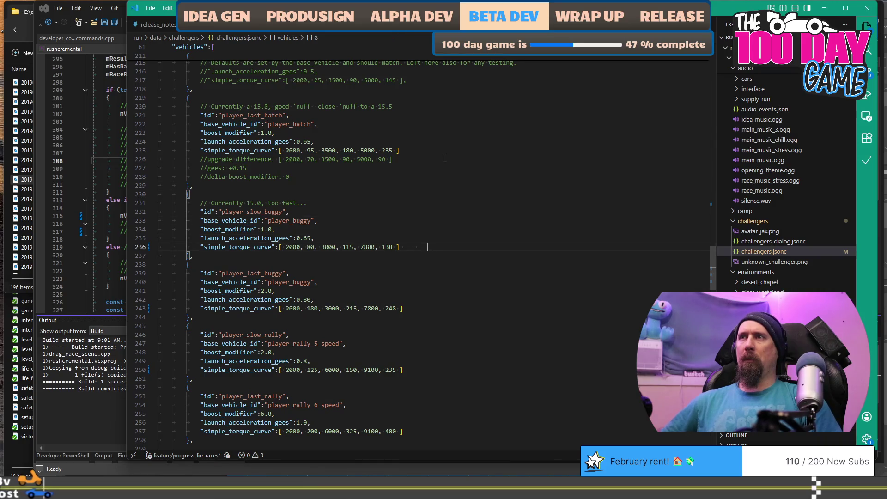
key(BackSpace)
key(BackSpace)
key(Down)
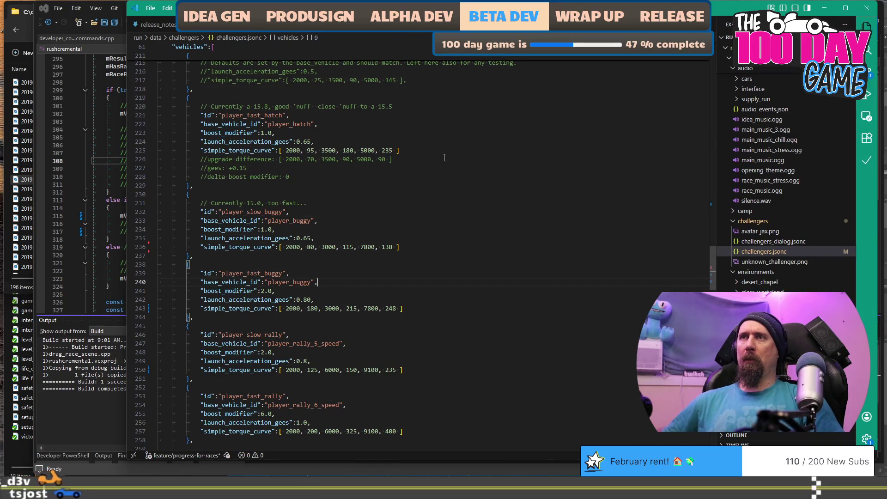
key(Up)
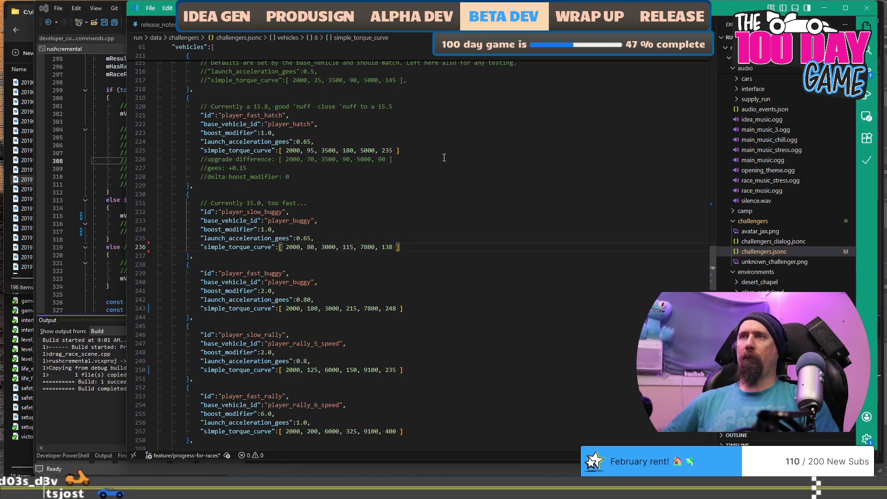
Replace the 'Currently 15.0, too fast' comment with //.
key(Up)
key(Up)
key(Up)
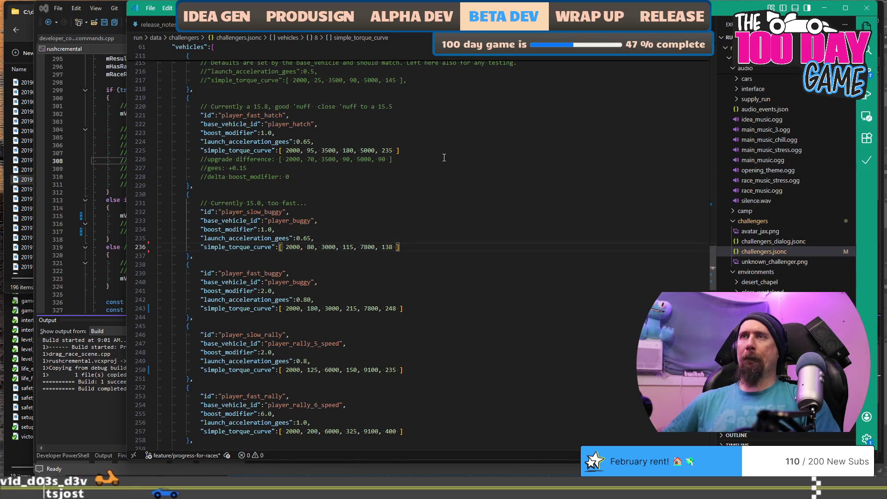
key(shift+Home)
text(//)
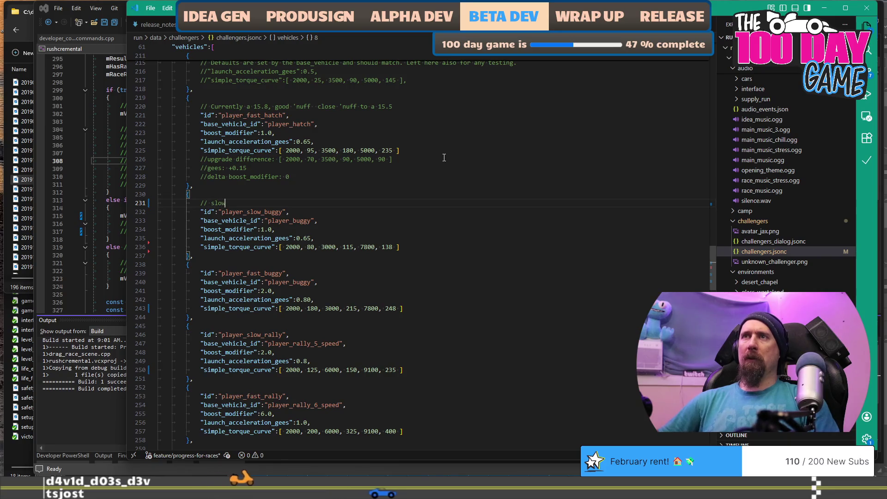
Finish the comment on line 231 above player_slow_buggy.
text(ggy i)
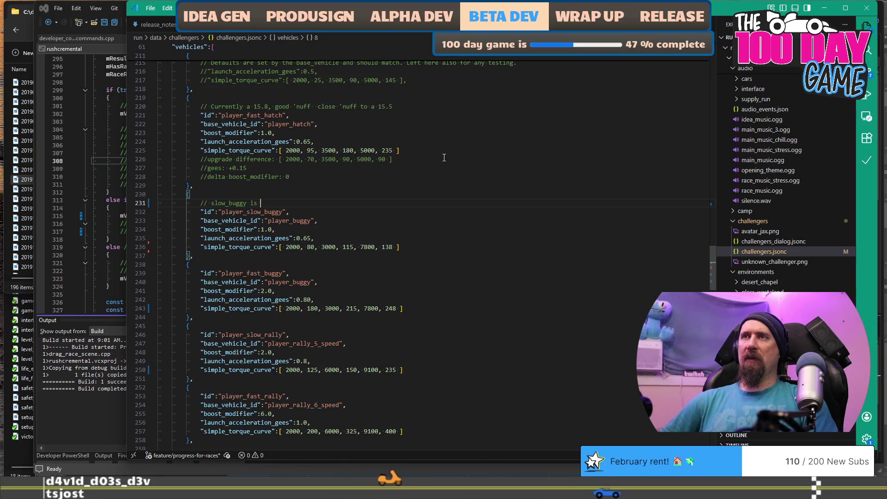
key(BackSpace)
text(sh)
text(be the base buggy, p)
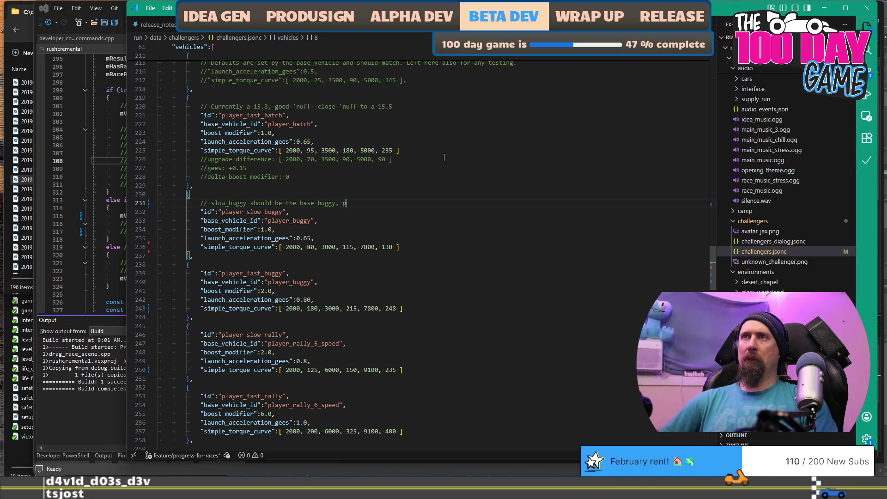
text( all the upgrades fr)
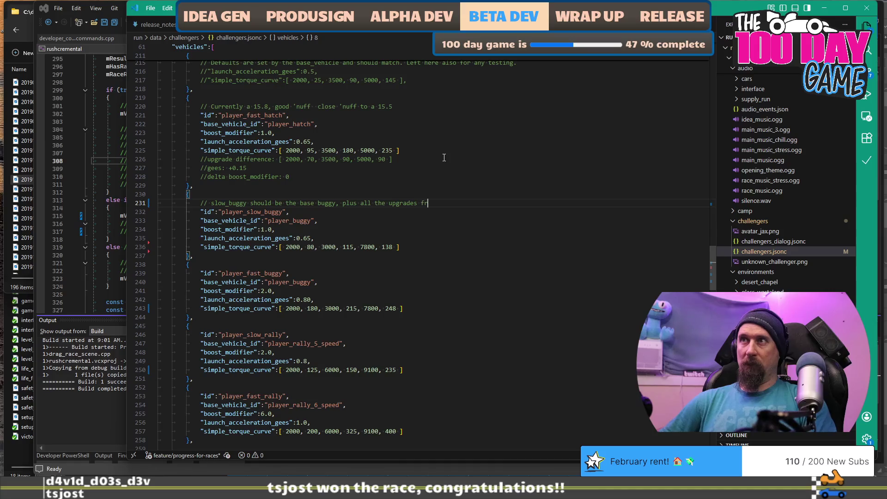
key(BackSpace)
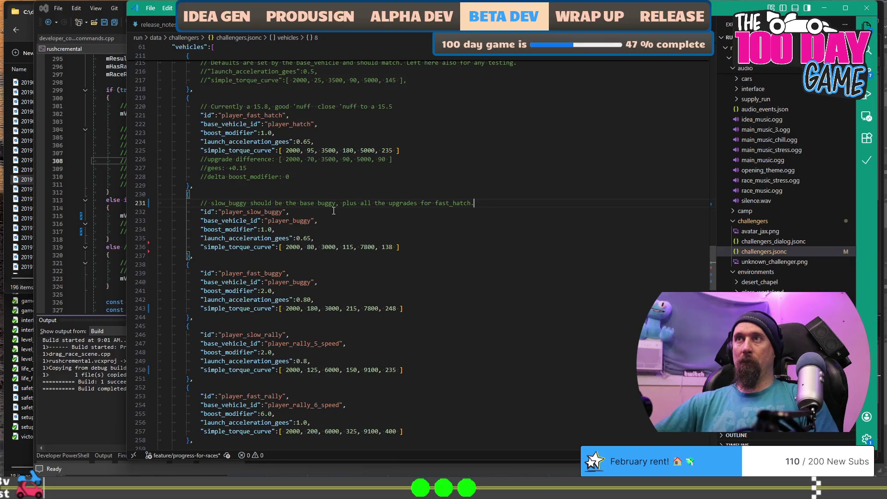
text(or fast_hatch.)
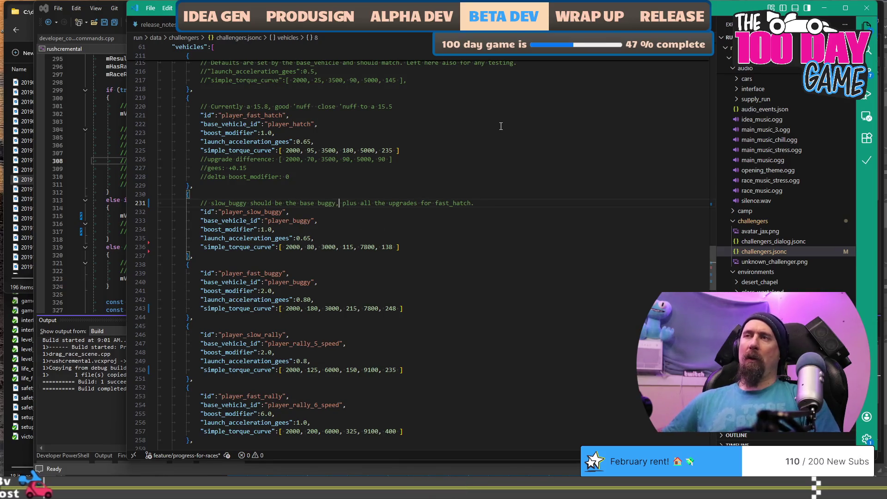
Add line 232: '// or... rather: base buggy is slow buggy minus all the hatch upgrades'.
key(Return)
text(// )
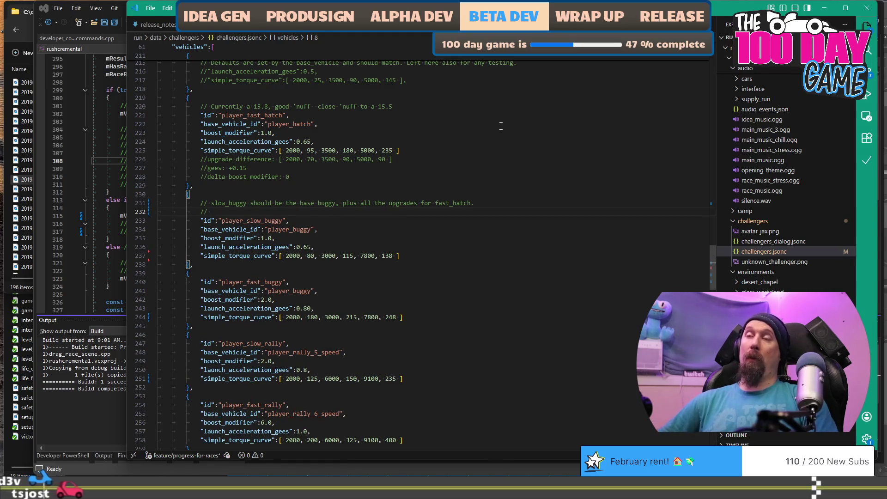
text(or.)
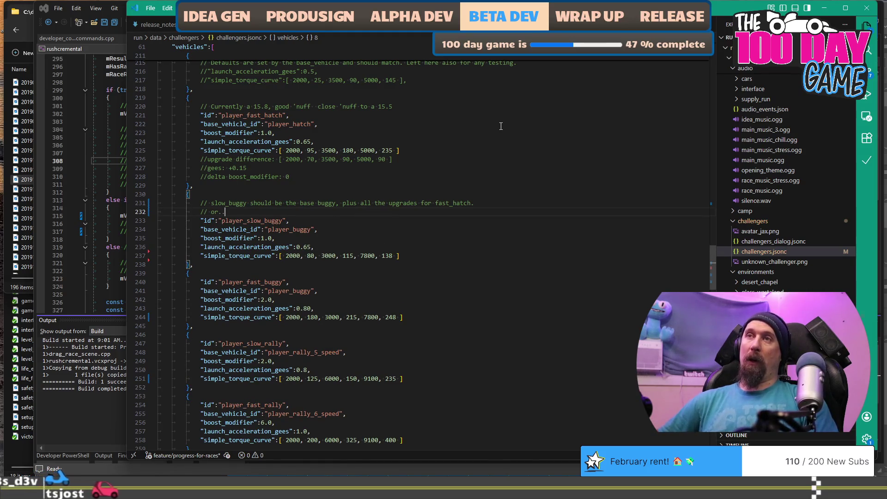
text(.. rather:)
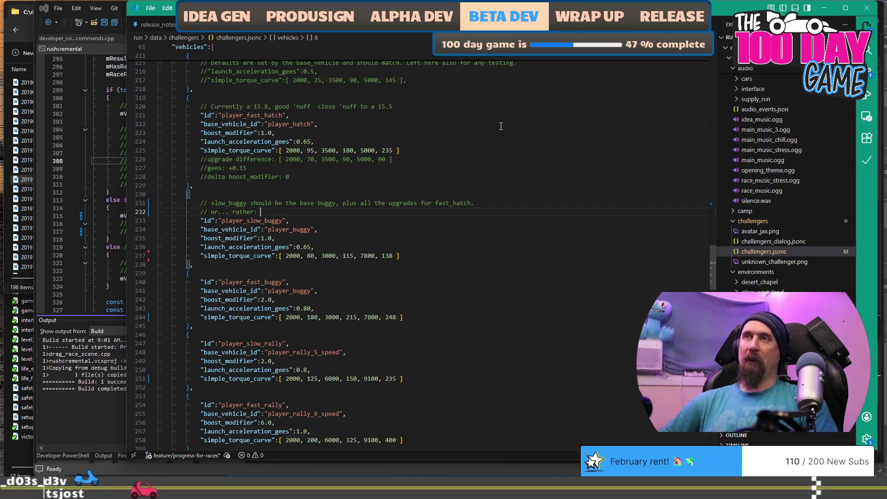
text( base bugg)
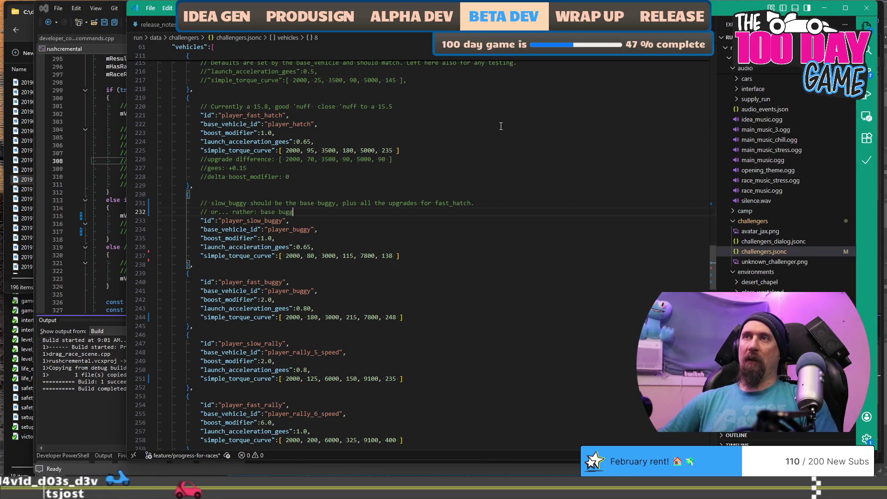
text(y is wlo)
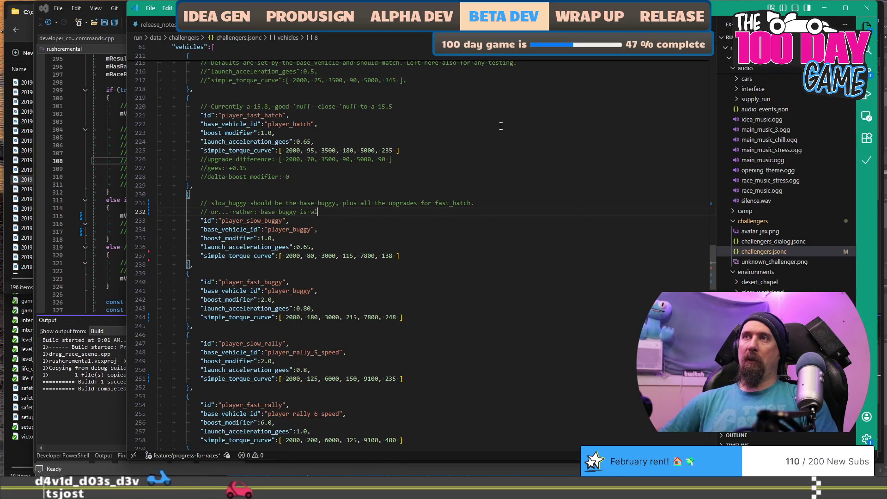
key(BackSpace)
key(BackSpace)
key(BackSpace)
text(slow bu)
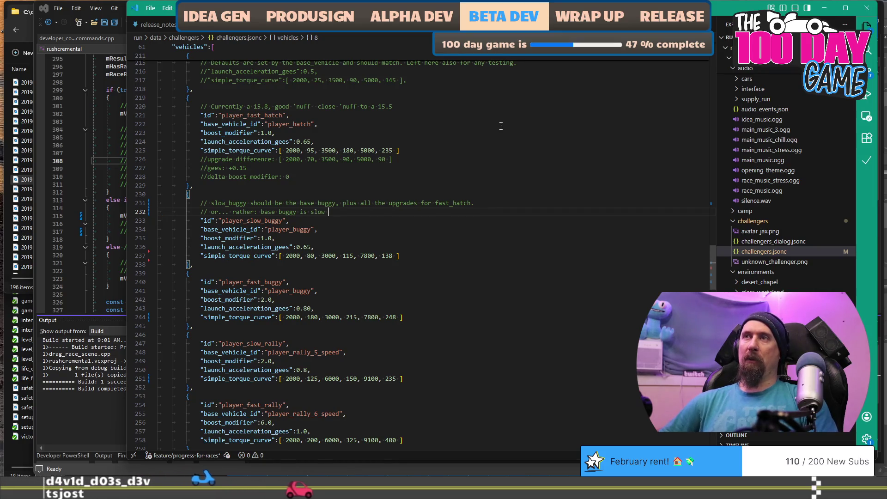
text(ggy )
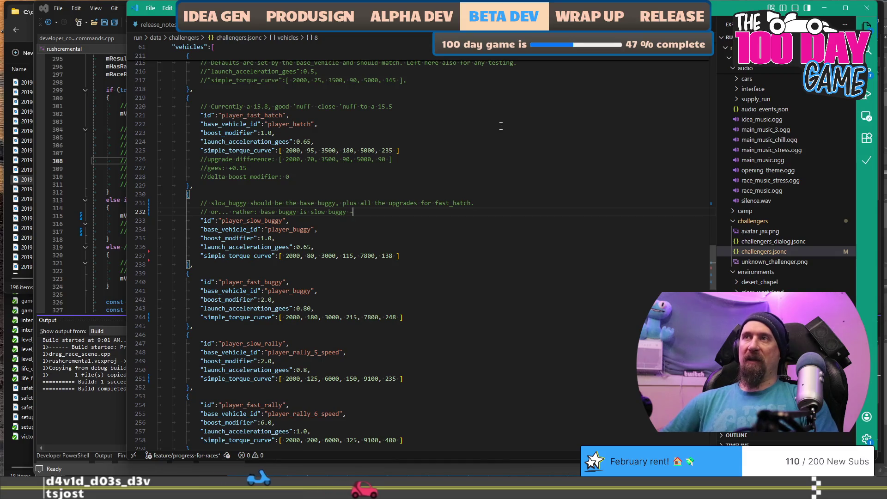
text(minus all)
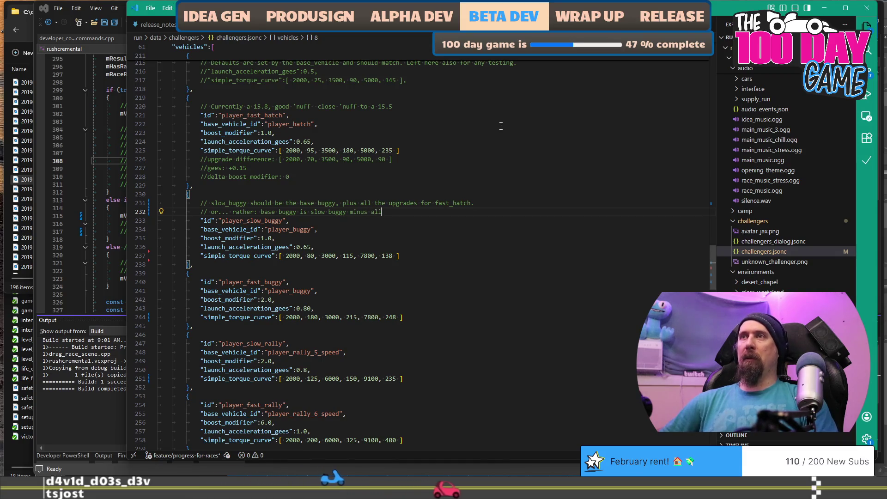
text( the fas)
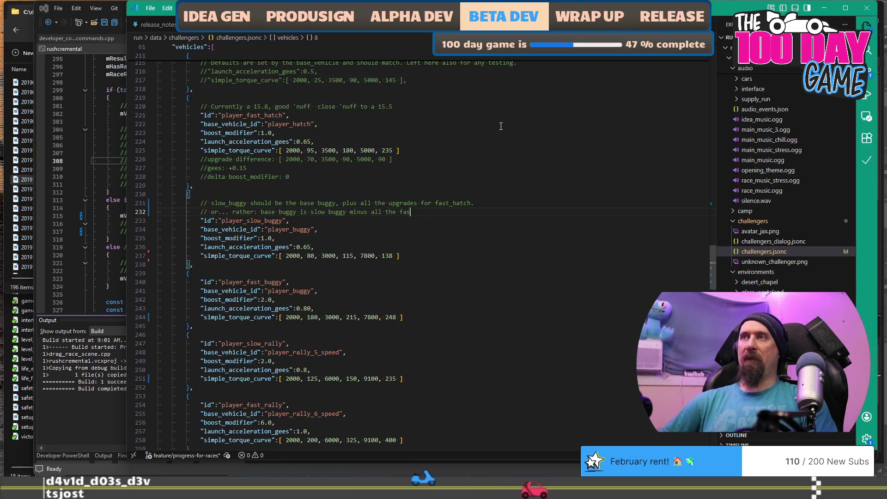
text(t_hatch upg)
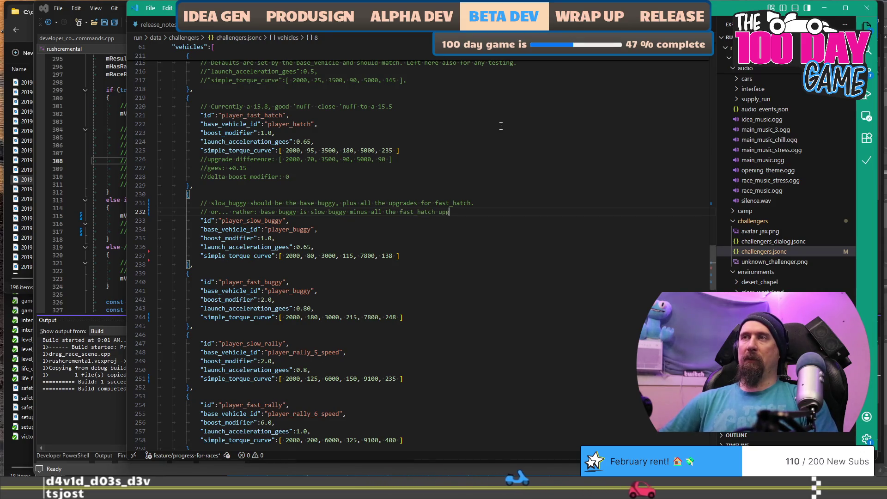
key(ctrl+BackSpace)
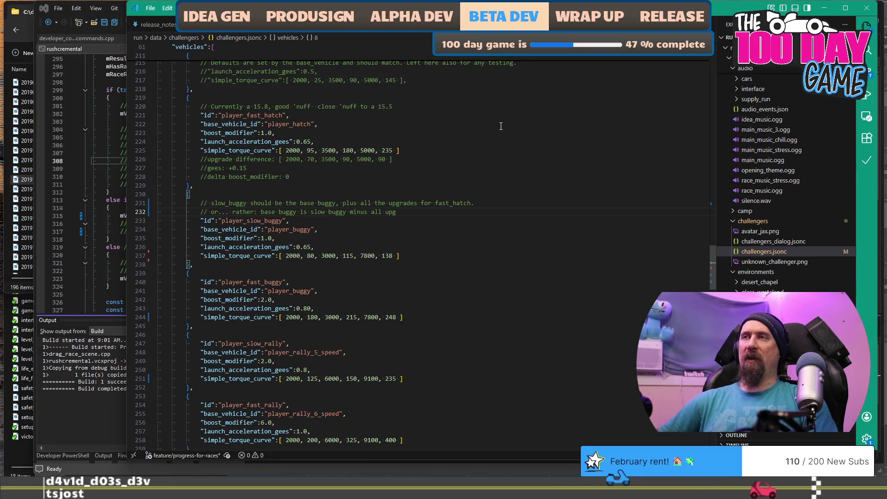
text(the hatch upgra)
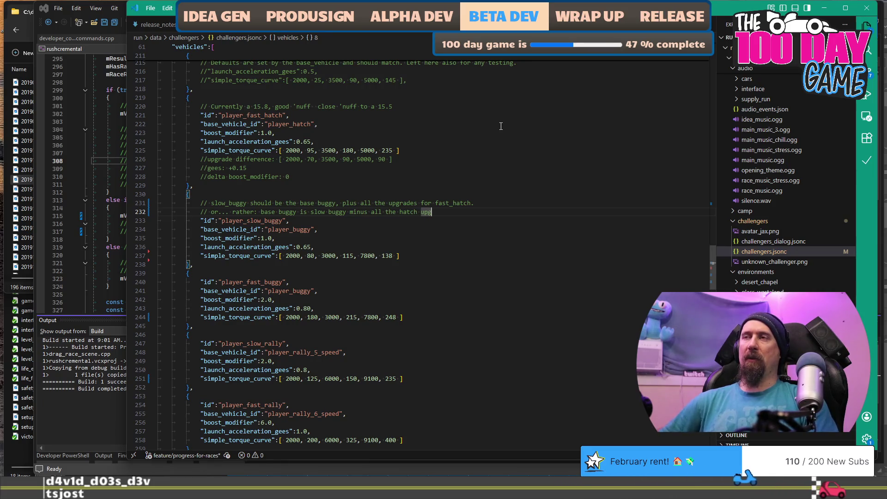
text(des.)
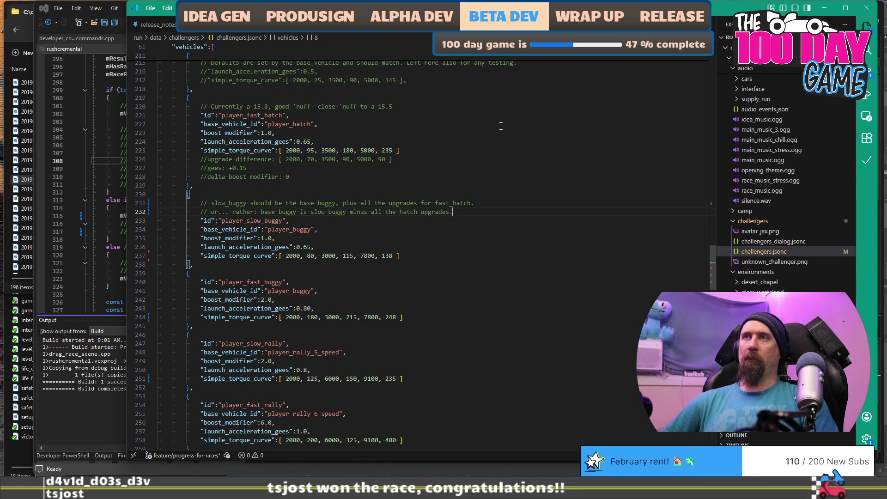
scroll(433, 240, down, 2)
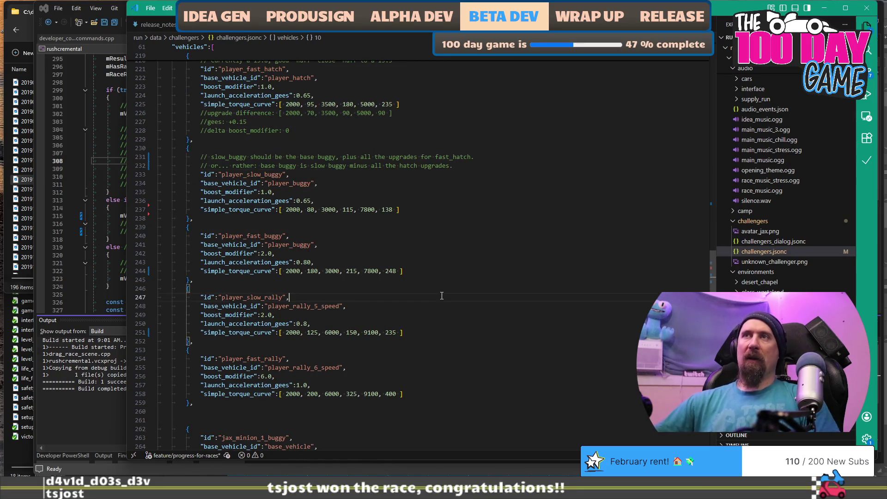
Insert '// base rally is slow_rally minus (hatch upgrades + buggy upgrades)' above player_slow_rally.
key(ctrl+shift+Return)
text(//)
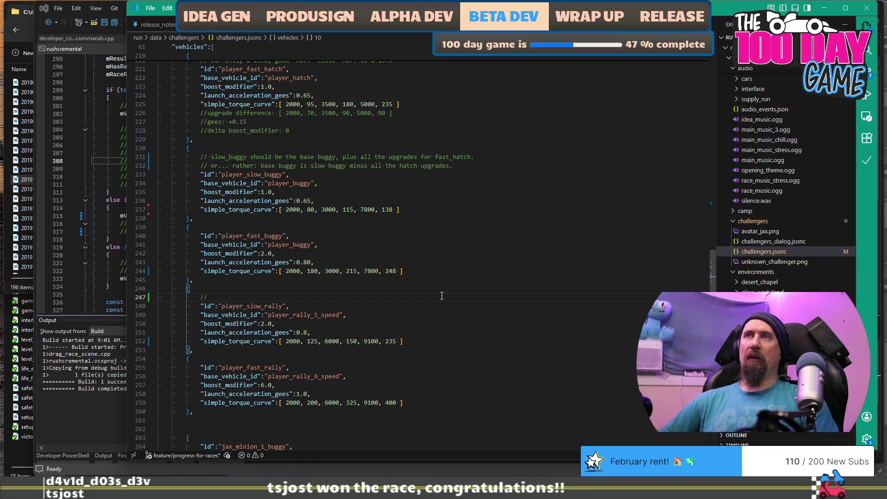
text( sl)
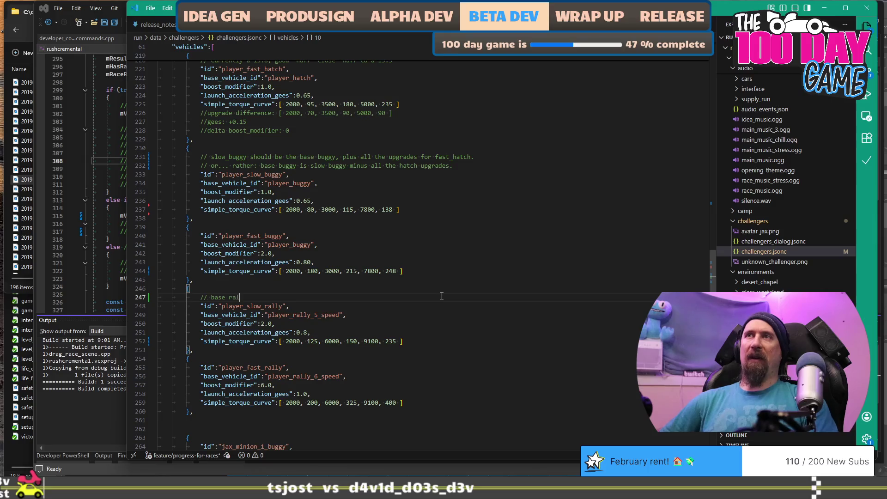
text(s slow_rally minu)
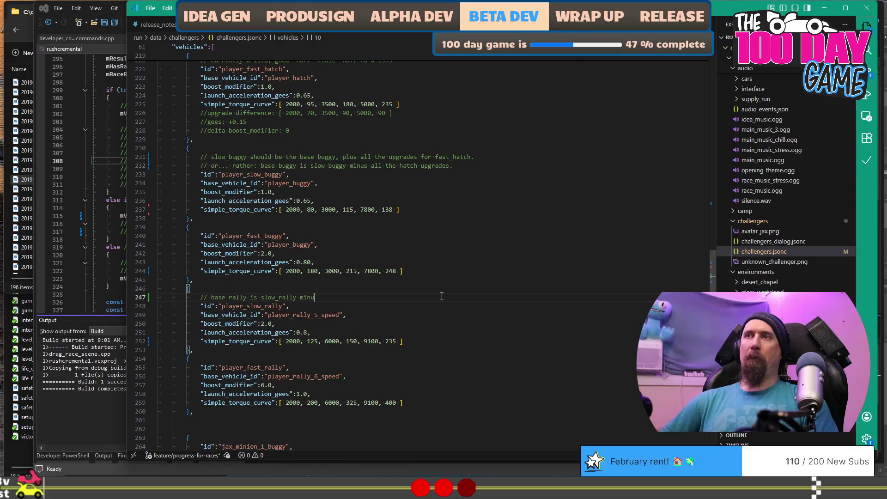
text(s (hatc)
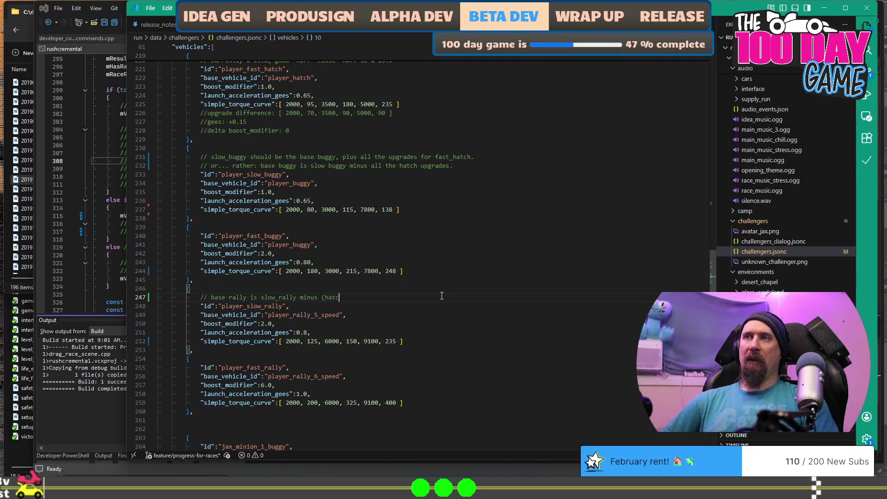
text(h upd)
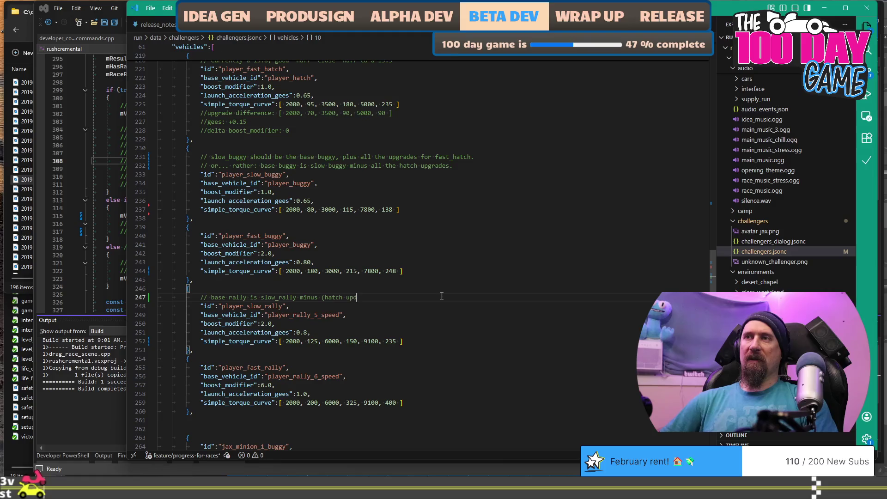
text(ad)
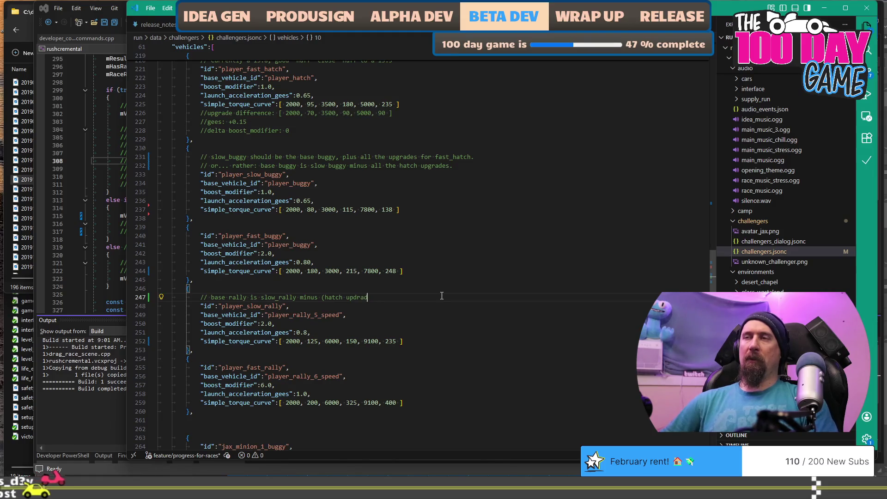
text(es + buggy)
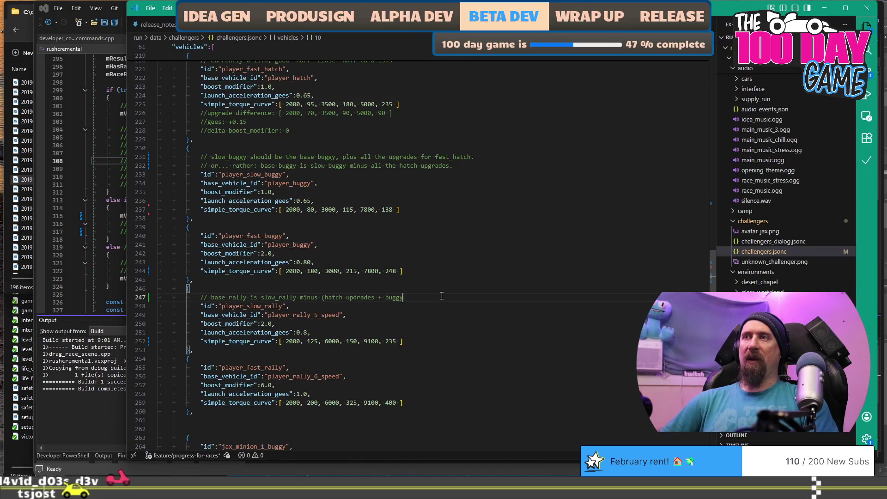
text( upgrades))
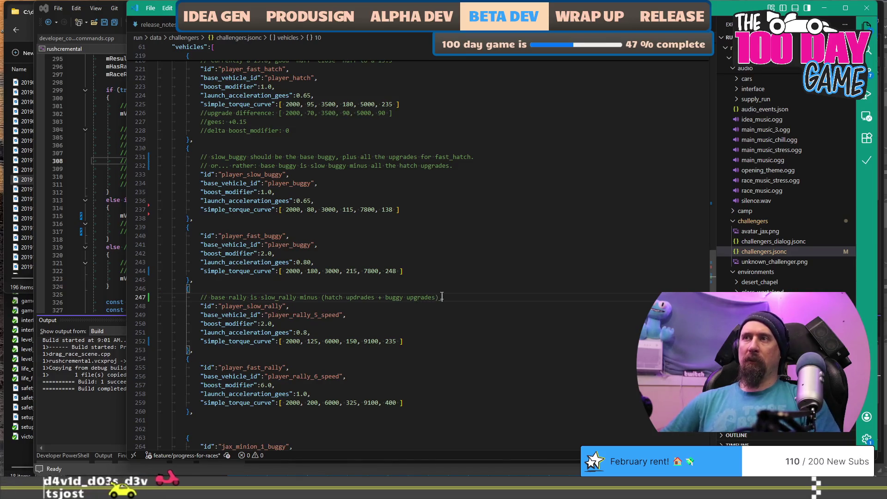
click(469, 272)
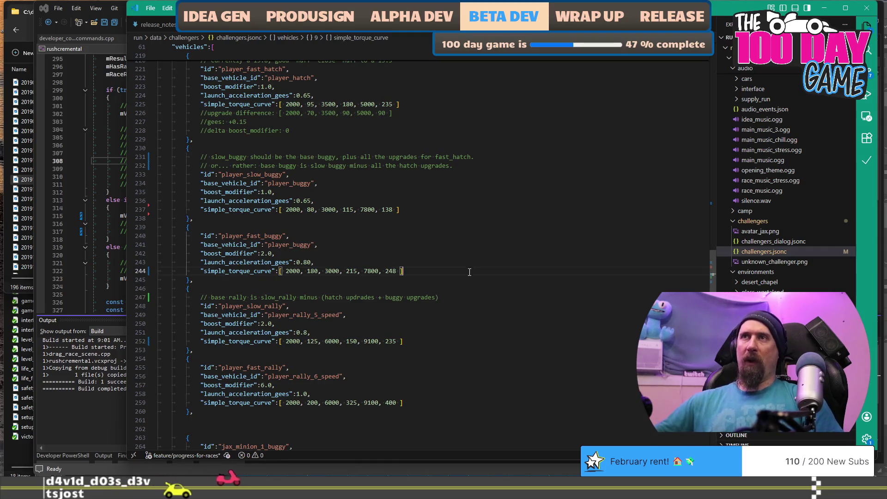
Paste the upgrade-difference note under fast_buggy's curve and edit it to [2000, 100, 3000, 100, 7800, 110].
key(Return)
key(ctrl+v)
key(shift+Tab)
key(shift+Tab)
key(shift+Tab)
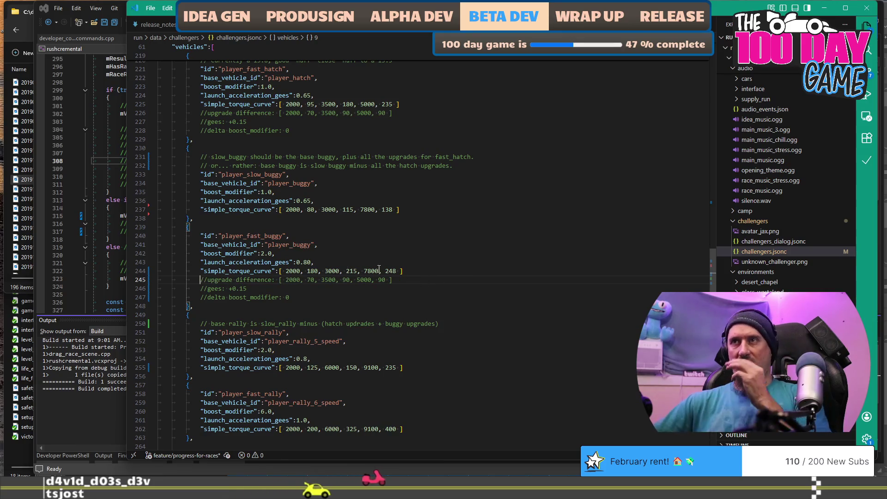
double_click(310, 280)
text(1)
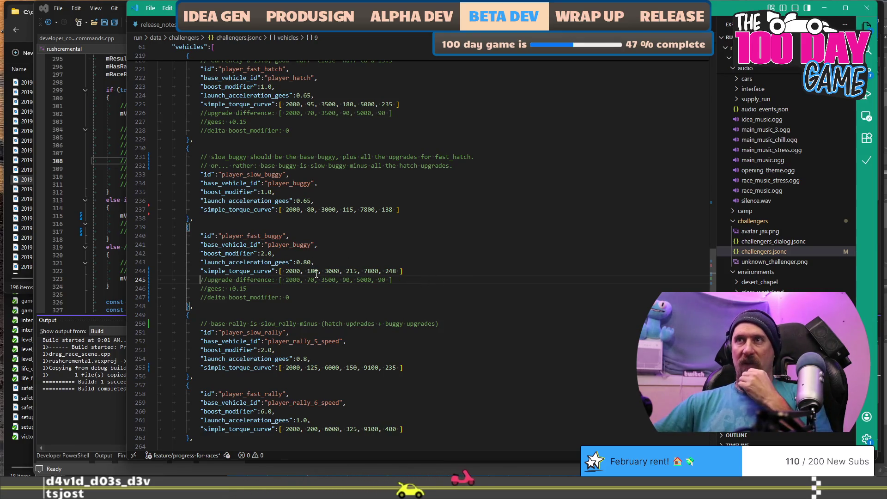
text(00)
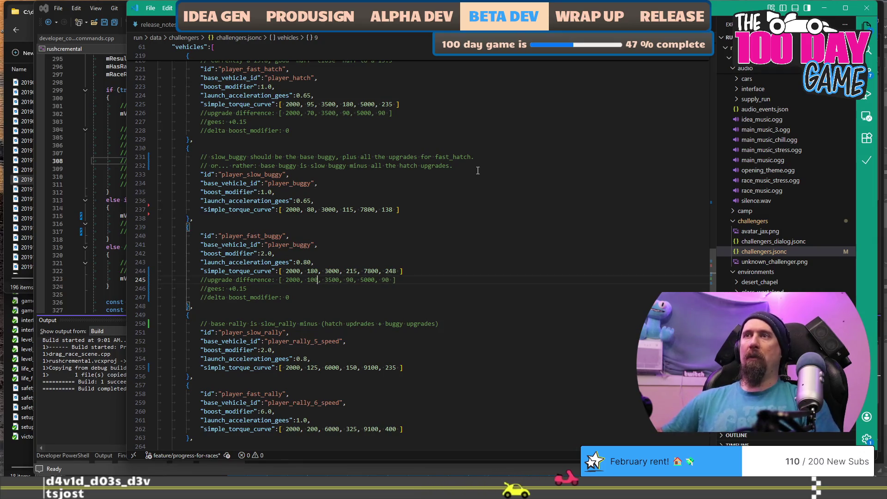
key(ctrl+Right)
key(ctrl+Right)
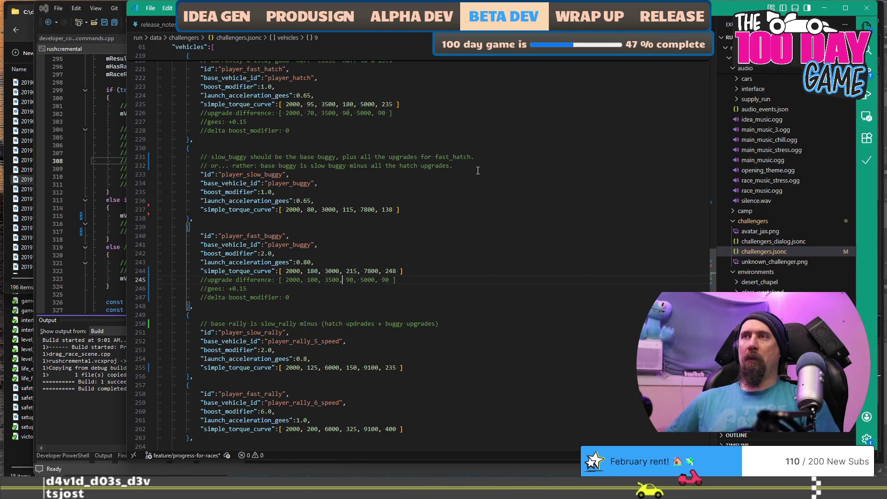
key(Left)
key(Left)
key(Left)
key(BackSpace)
text(0)
key(ctrl+Right)
key(ctrl+Right)
key(ctrl+Right)
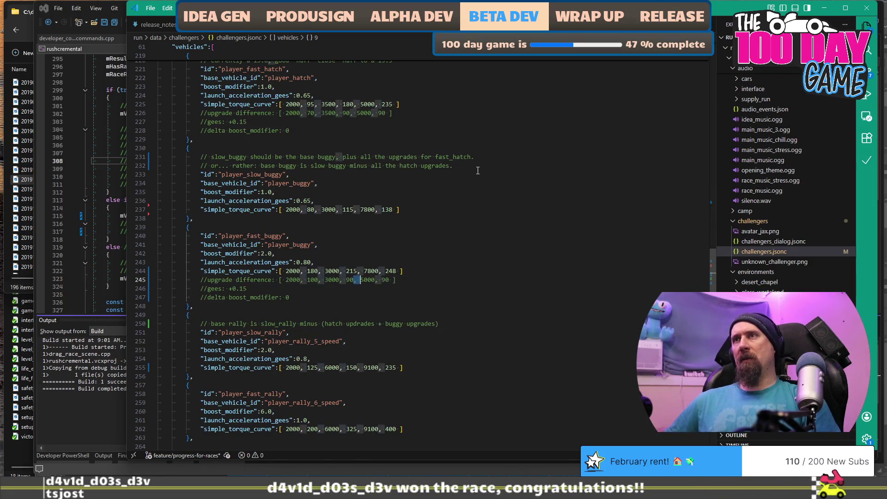
key(Left)
key(Left)
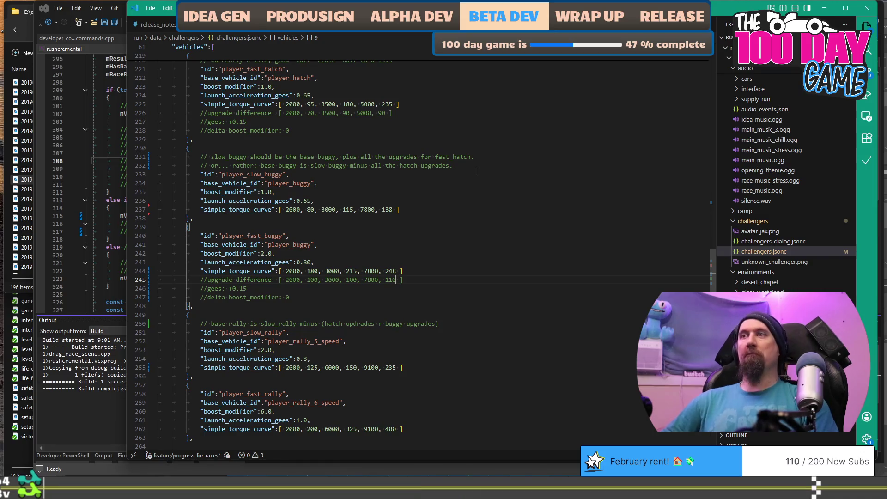
Set the fast buggy's notes to gees +0.15 and delta boost_modifier +1.0.
key(Down)
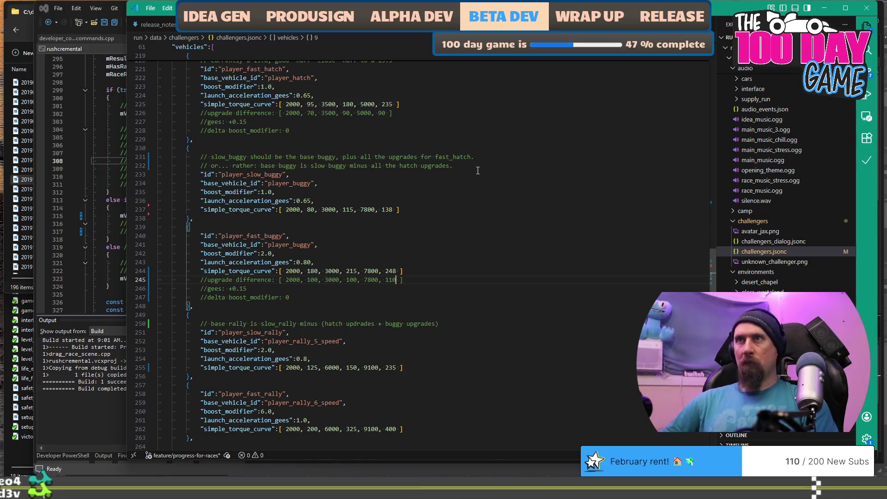
key(shift+Home)
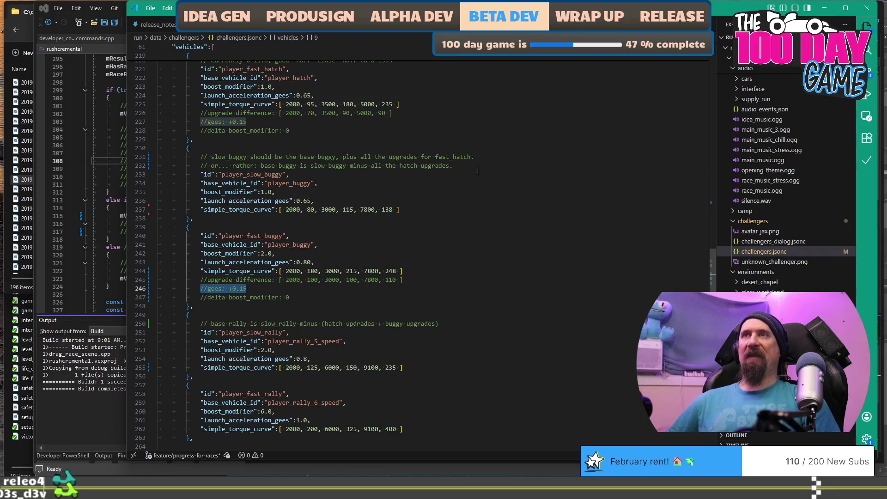
key(Down)
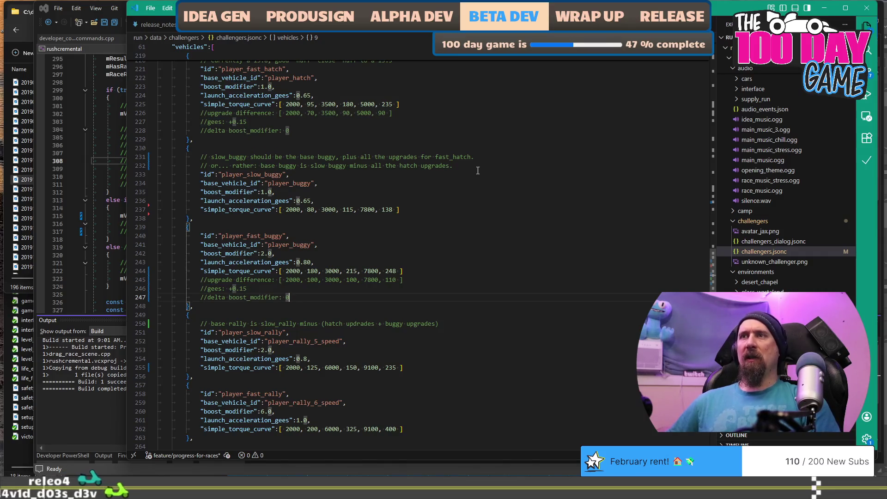
key(shift+End)
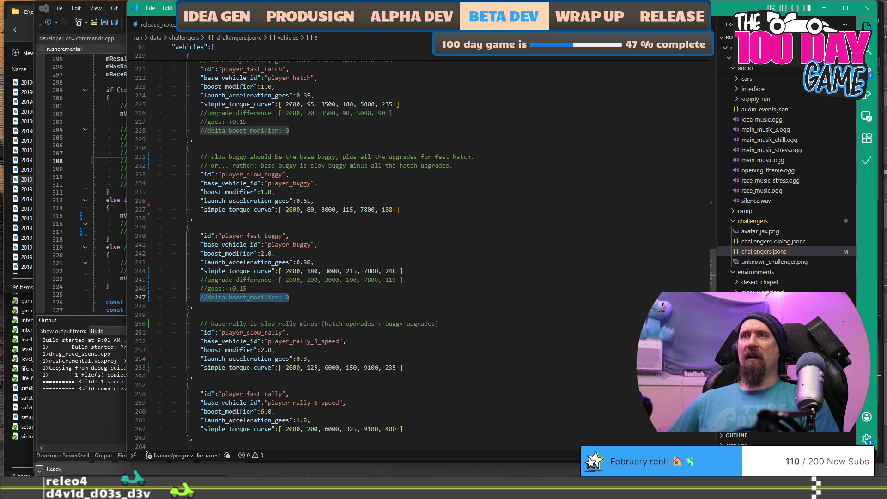
key(End)
key(BackSpace)
text(1)
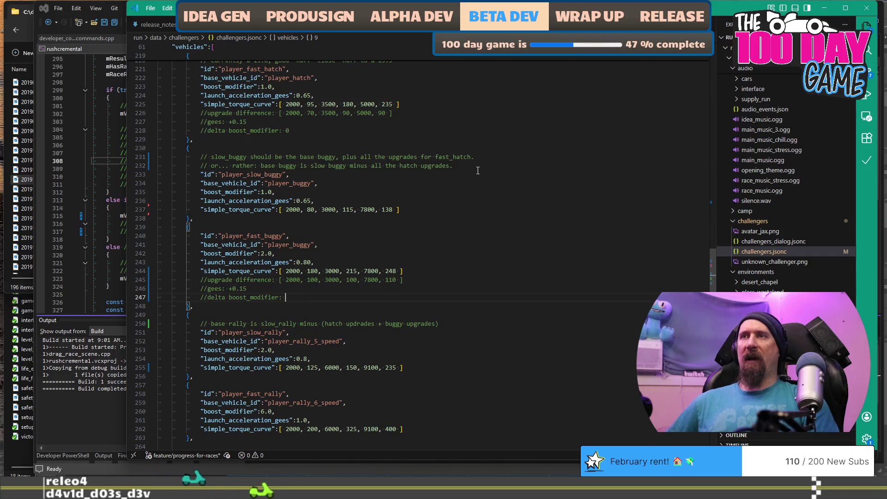
key(BackSpace)
text(+1.0)
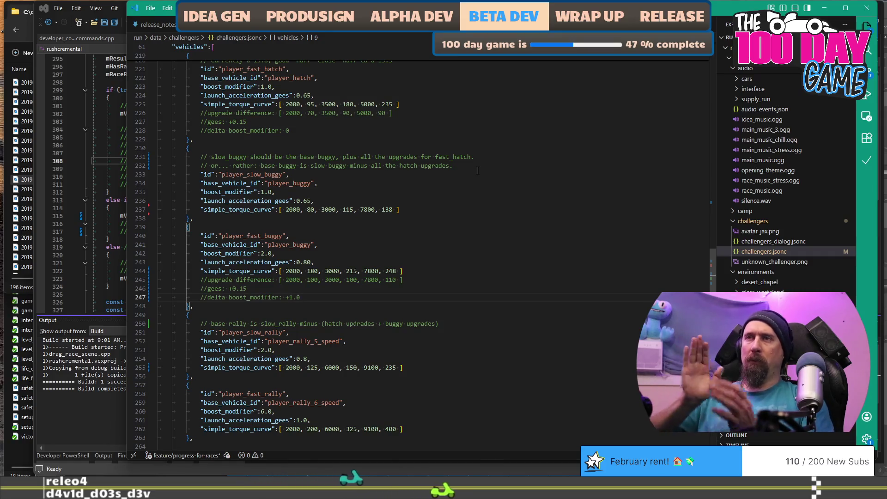
key(shift+Home)
key(shift+Up)
key(shift+Home)
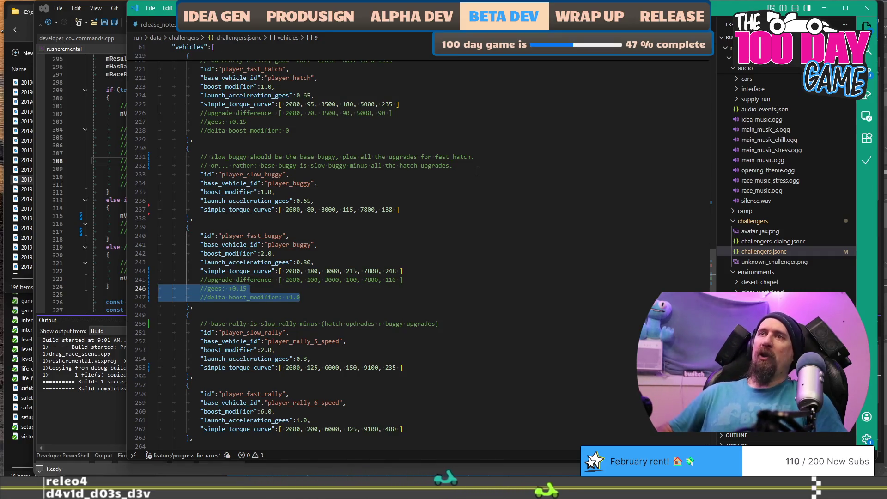
Extend the selection over the three fast-buggy comment lines and bring up the window switcher.
key(shift+Up)
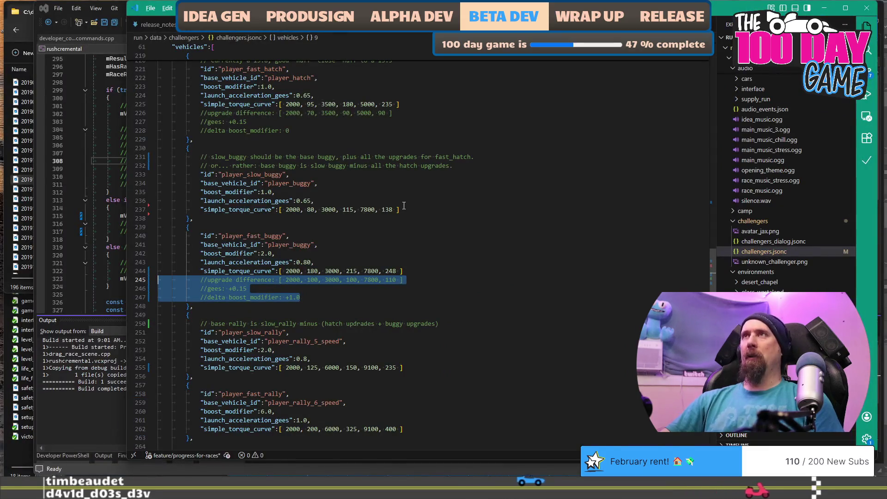
key(alt+Tab)
key(alt+Tab)
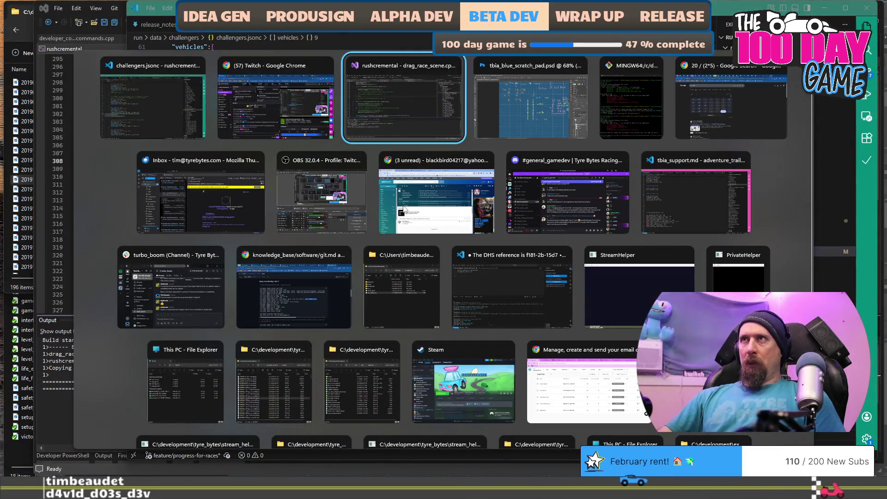
Launch the game and open the upgrade editor with the 'editor' console command.
key(F5)
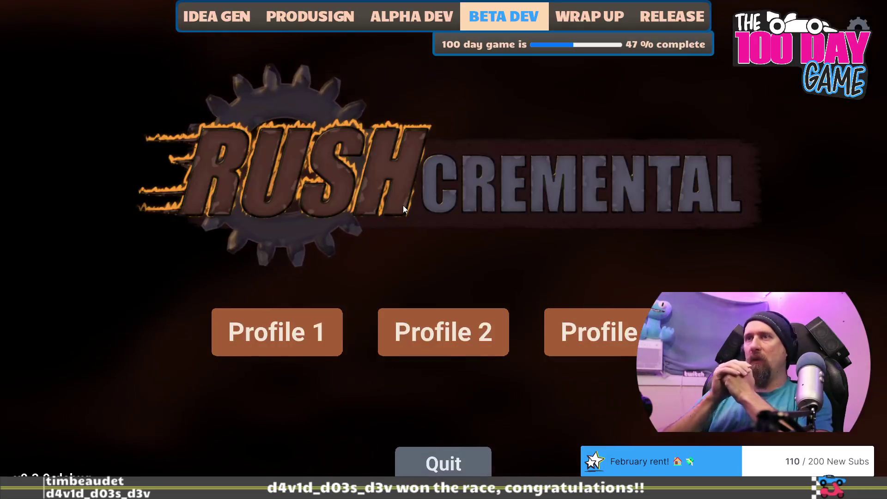
key(grave)
text(editor)
key(Return)
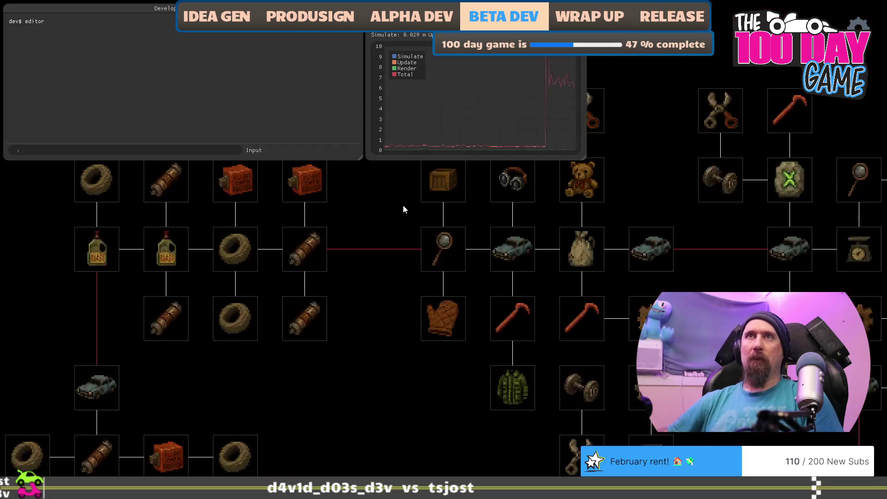
key(grave)
Check the tire nodes to find Grip: 3 levels, 250 BOLTS, +0.0125 launch acceleration.
mouse_move(325, 378)
mouse_down()
mouse_move(487, 292)
mouse_move(531, 103)
mouse_up()
scroll(565, 114, up, 1)
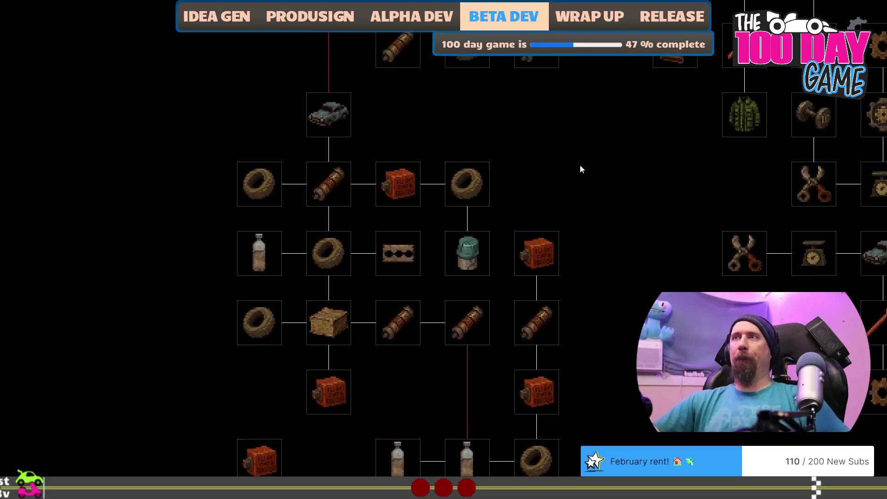
click(463, 208)
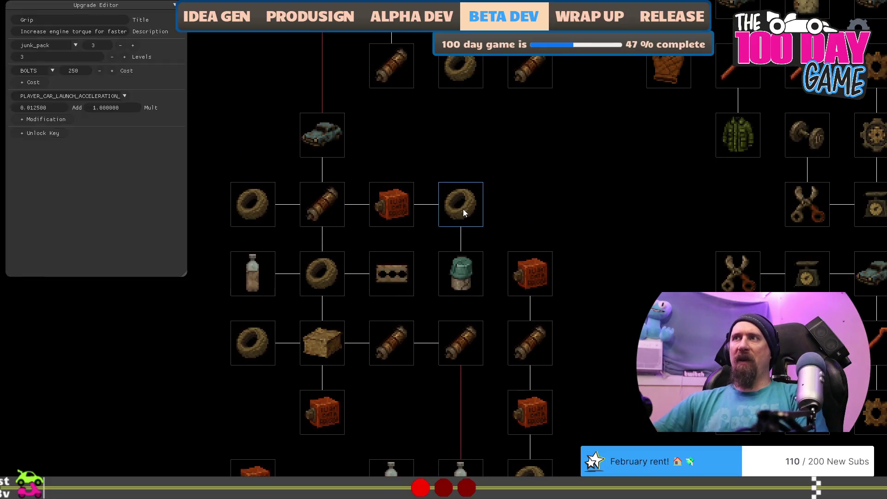
click(333, 272)
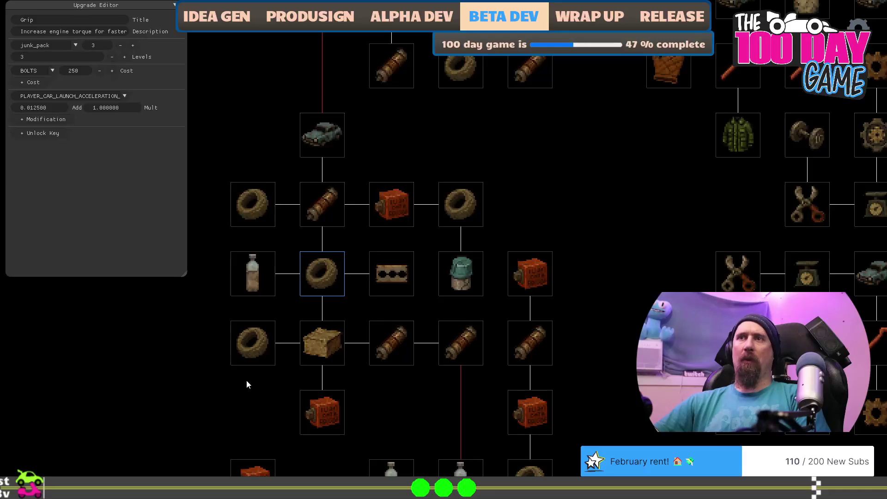
click(256, 349)
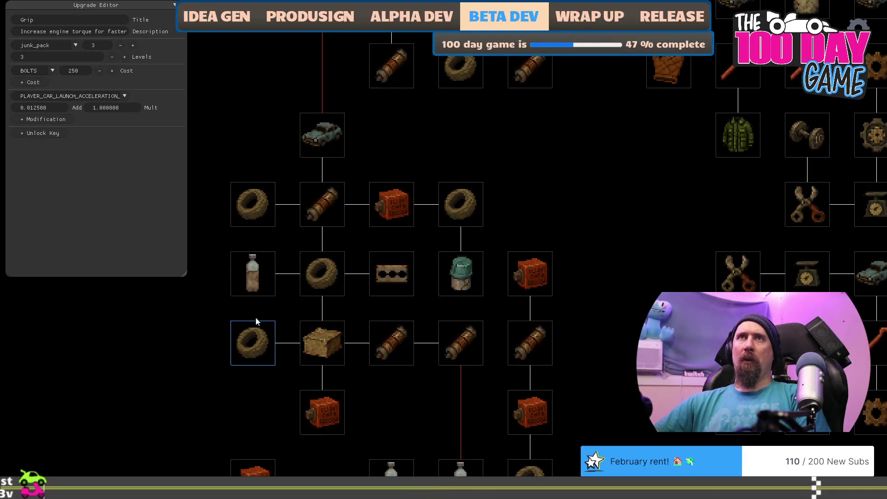
click(246, 206)
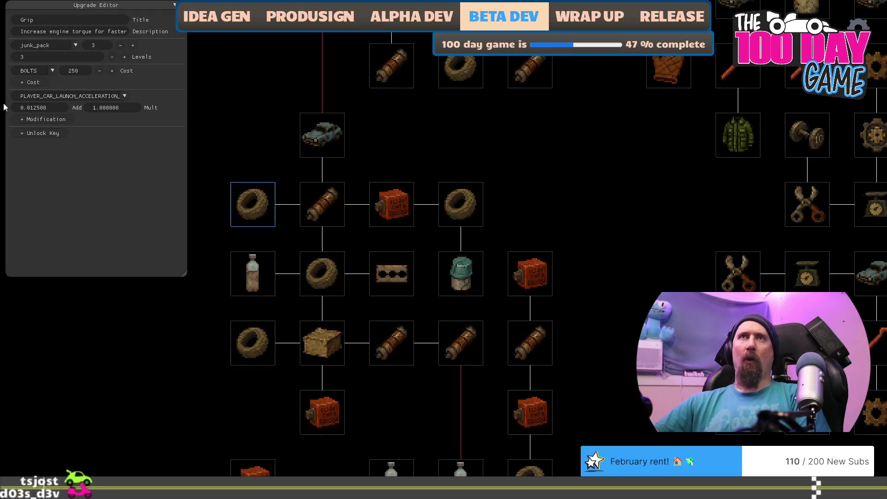
key(alt+Tab)
Compute 3*4*0.0125 = 0.15 in the Google calculator, then return to the game's upgrade tree.
click(449, 84)
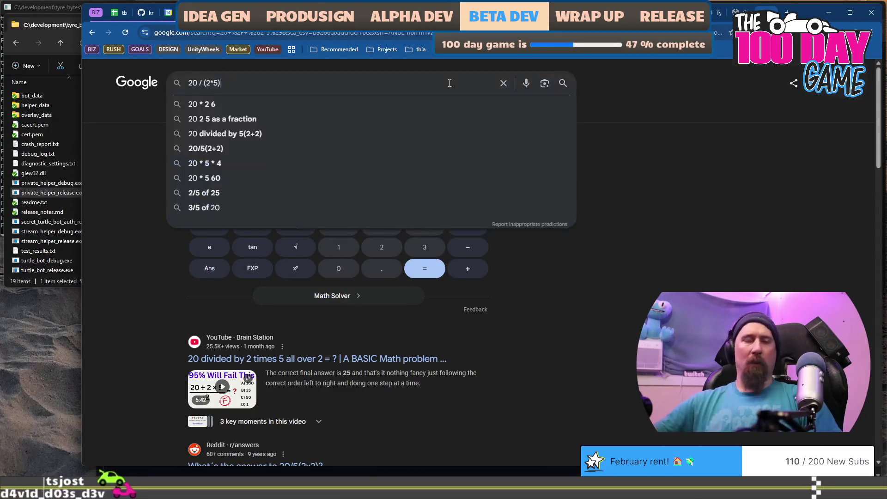
key(ctrl+a)
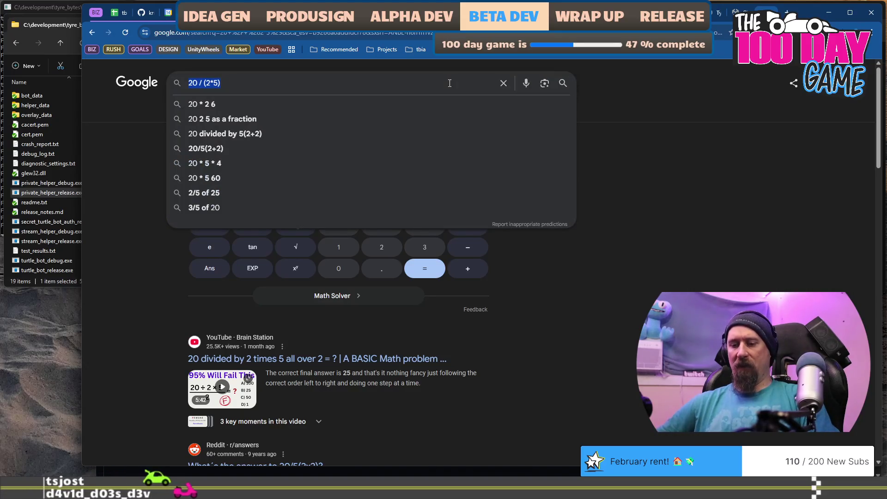
text(3)
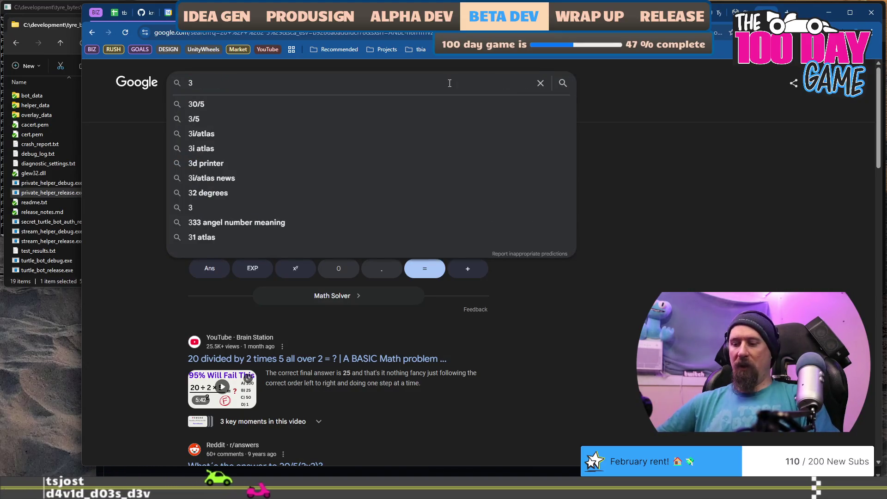
text(*4*0.0125)
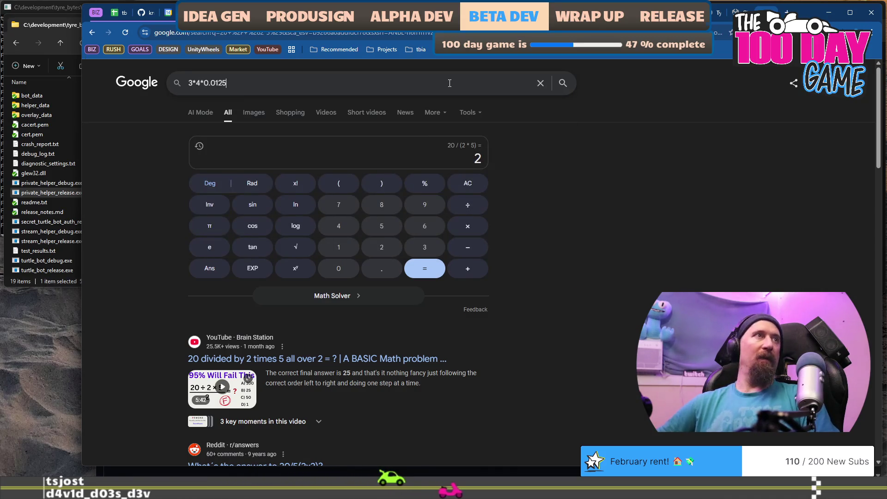
key(Return)
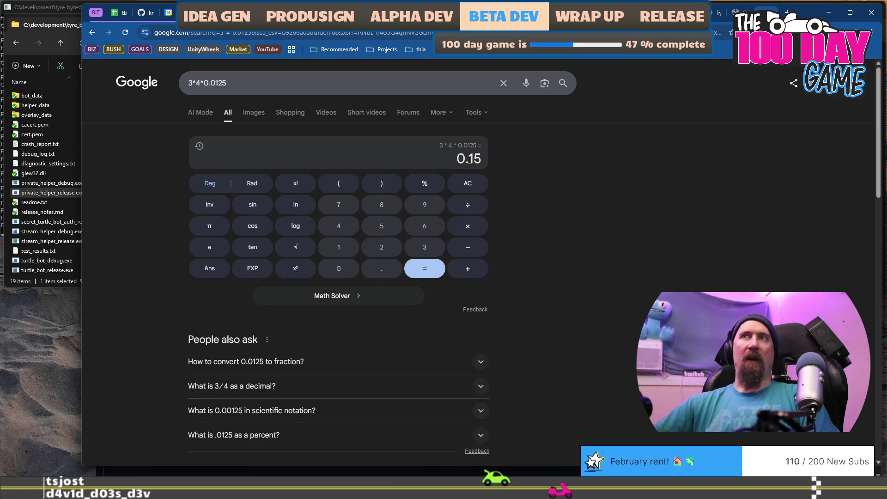
key(alt+Tab)
drag(601, 171, 630, 151)
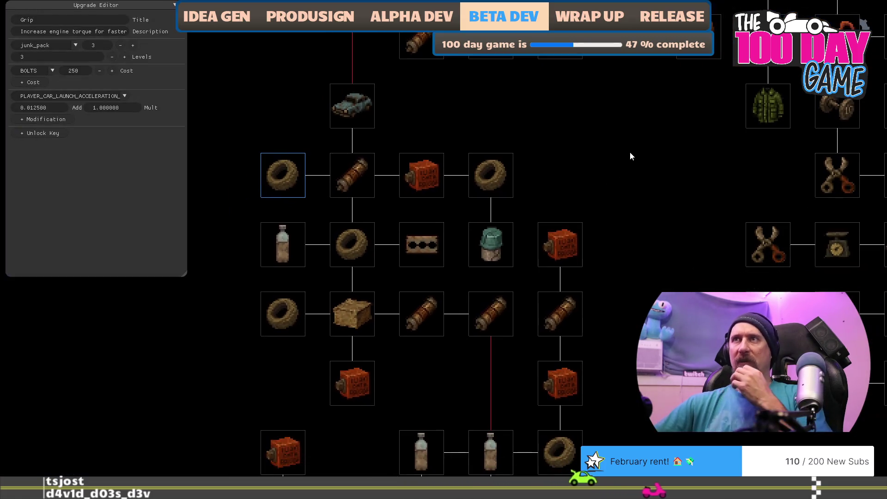
Set the 2500-BOLTS Speedy Car upgrade's unlock key to player_car_buggy.
click(350, 109)
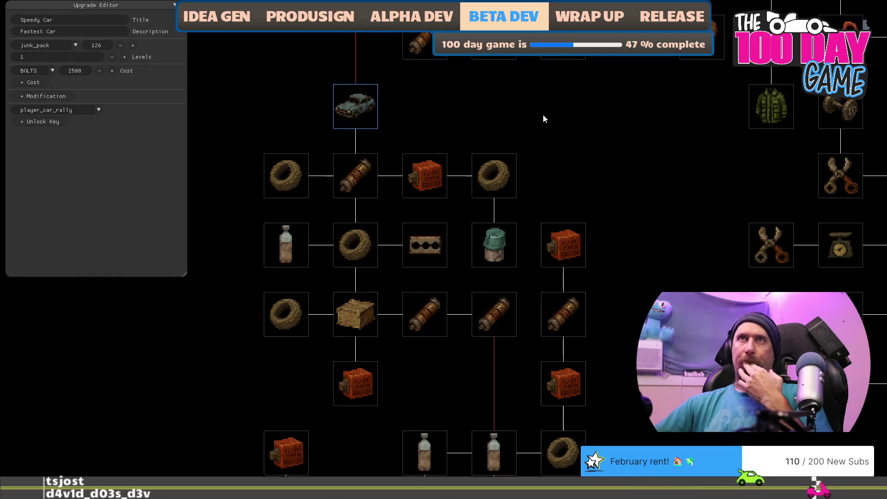
drag(543, 119, 559, 155)
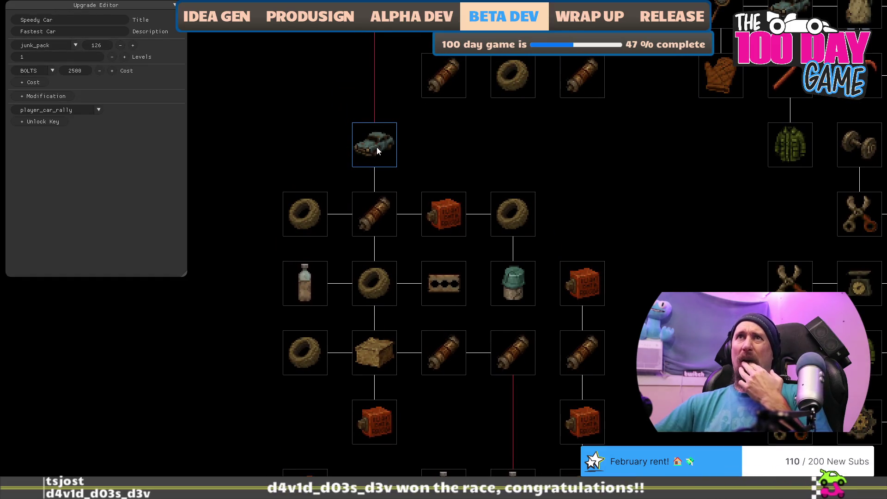
click(97, 109)
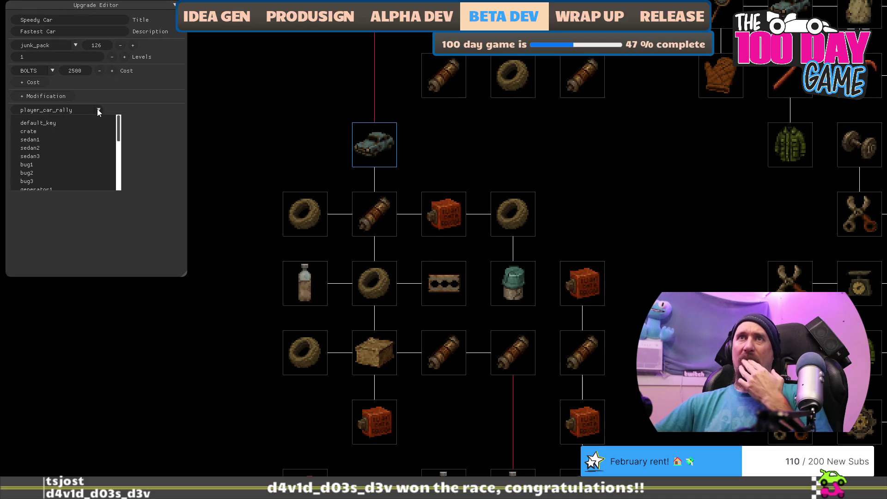
scroll(87, 139, down, 5)
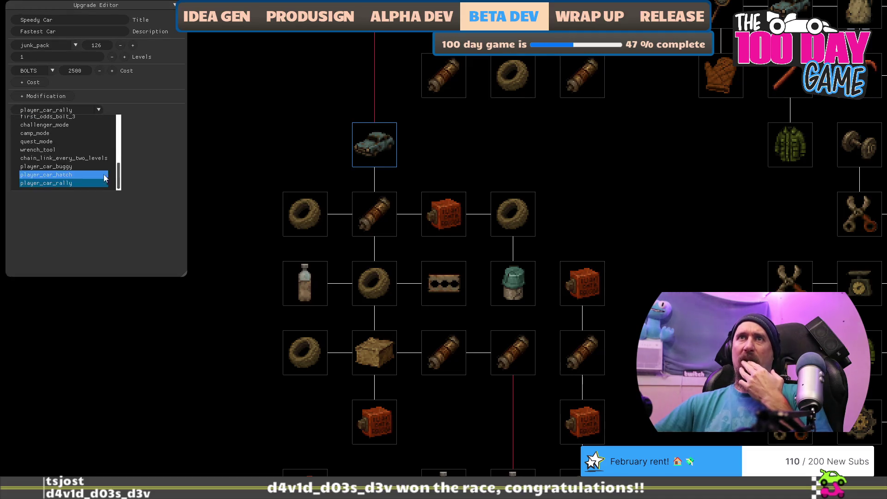
click(81, 164)
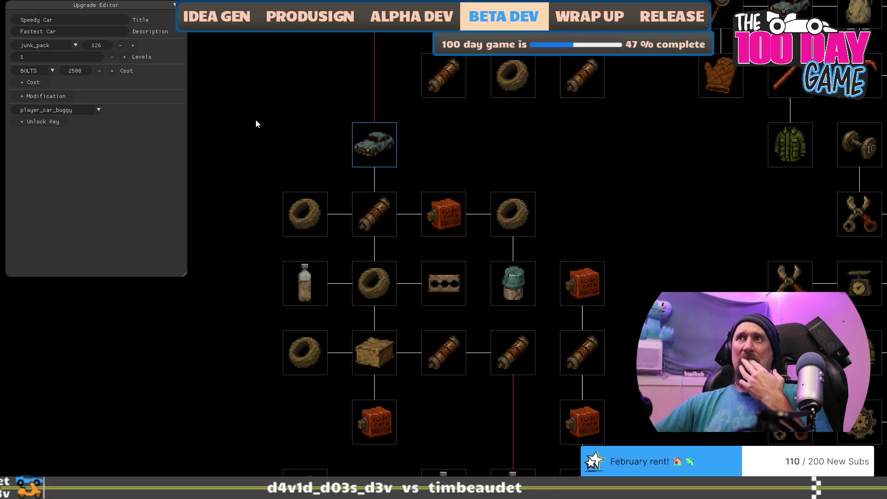
mouse_move(461, 129)
mouse_down()
mouse_move(439, 200)
mouse_move(436, 256)
mouse_move(476, 173)
mouse_move(476, 95)
mouse_up()
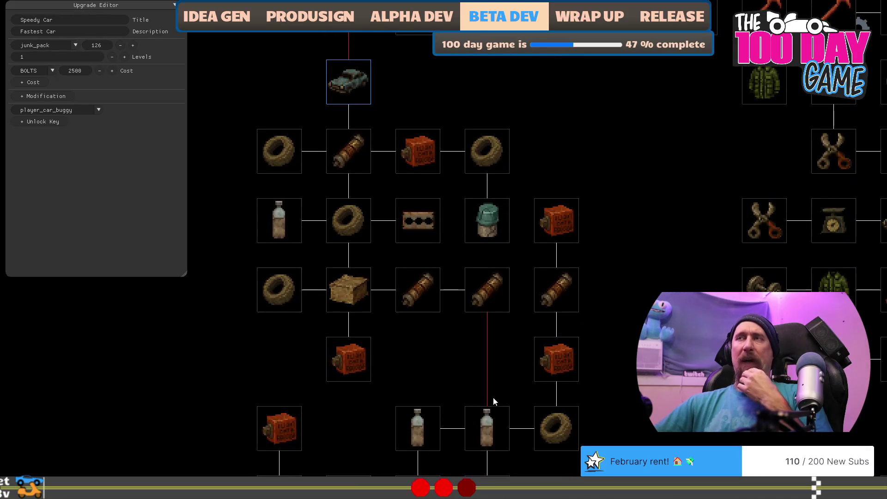
drag(616, 163, 622, 274)
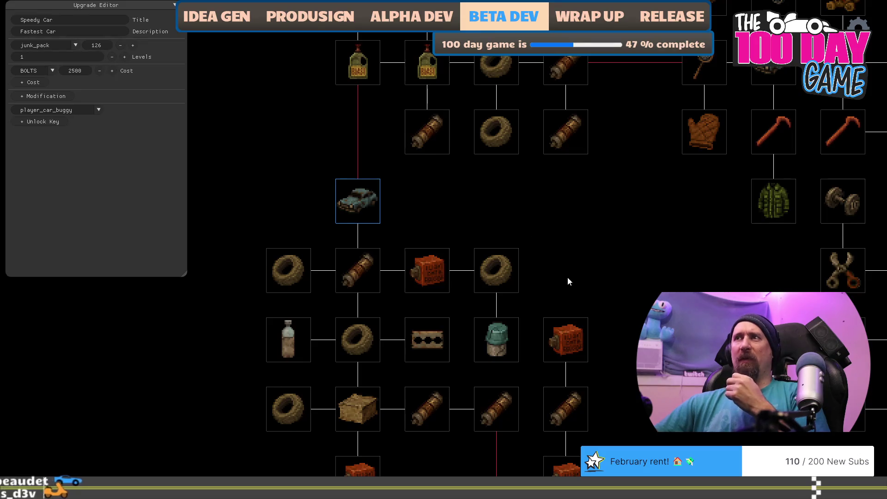
drag(567, 277, 547, 213)
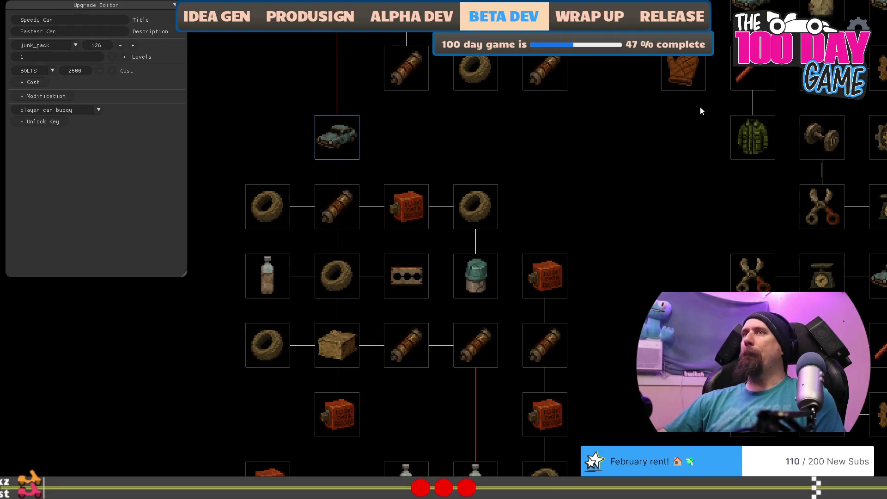
mouse_move(617, 223)
mouse_down()
mouse_move(655, 174)
mouse_move(635, 143)
mouse_up()
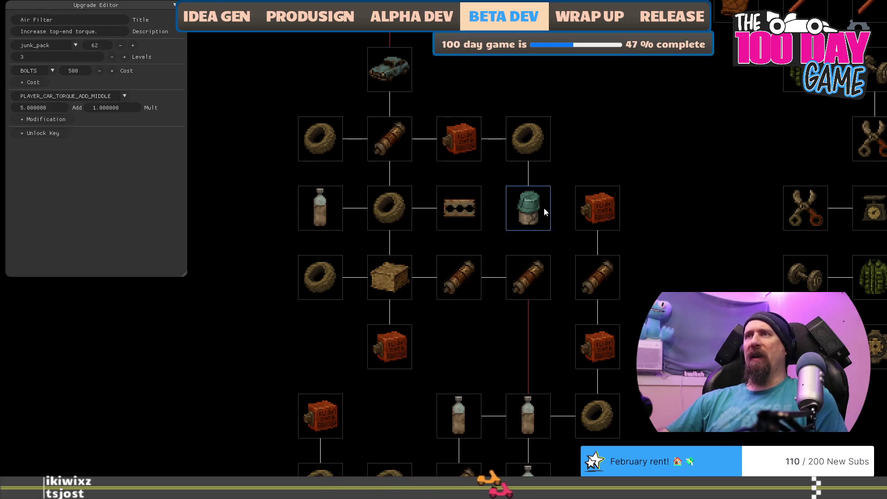
Inspect the BOOST nodes, then the Powerful Engine, Crate Engine, Exhaust Manifold and Air Filter upgrades.
click(330, 217)
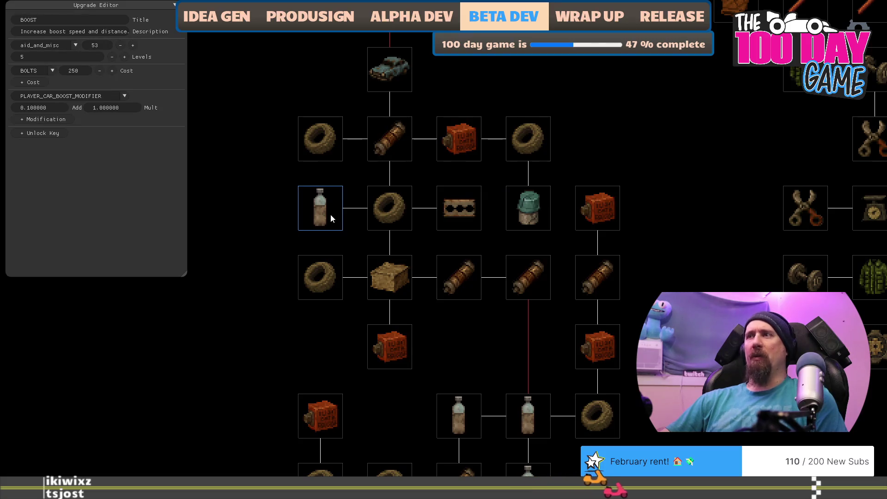
click(525, 424)
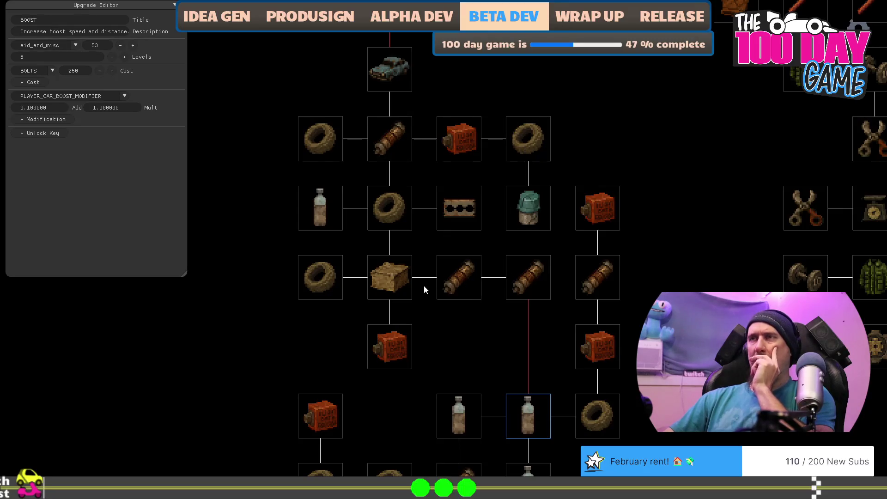
click(459, 276)
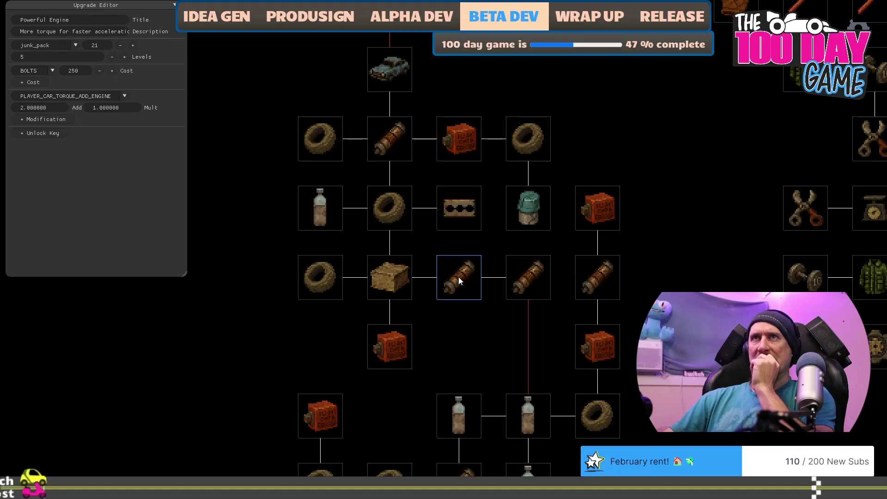
click(403, 285)
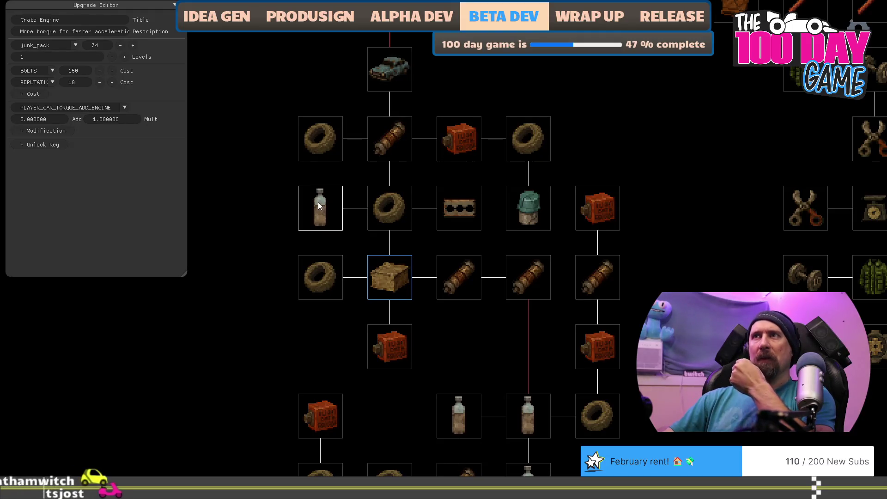
click(460, 212)
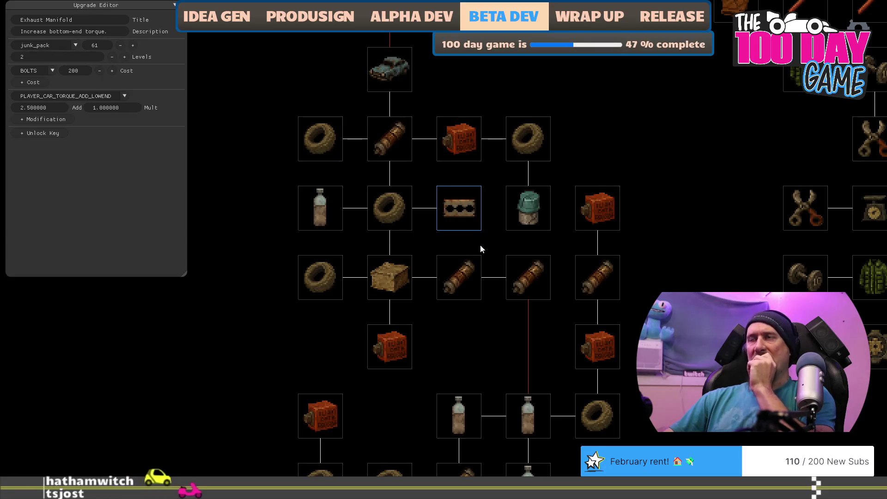
click(528, 215)
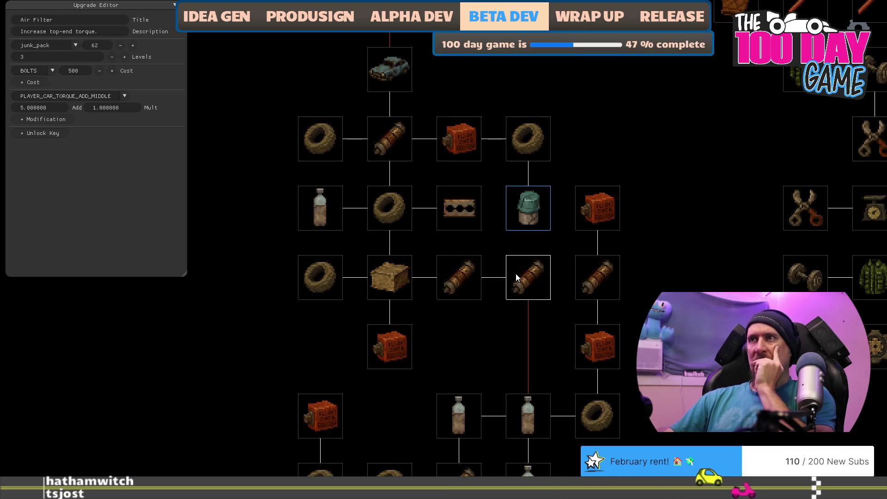
click(405, 273)
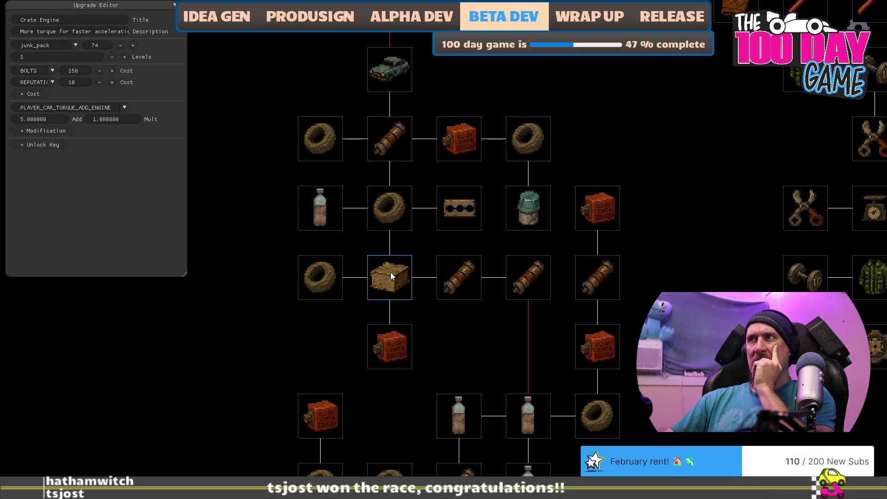
Compare both Improved Cams upgrades with Exhaust Manifold, then select the upper one's junk_pack amount.
click(394, 354)
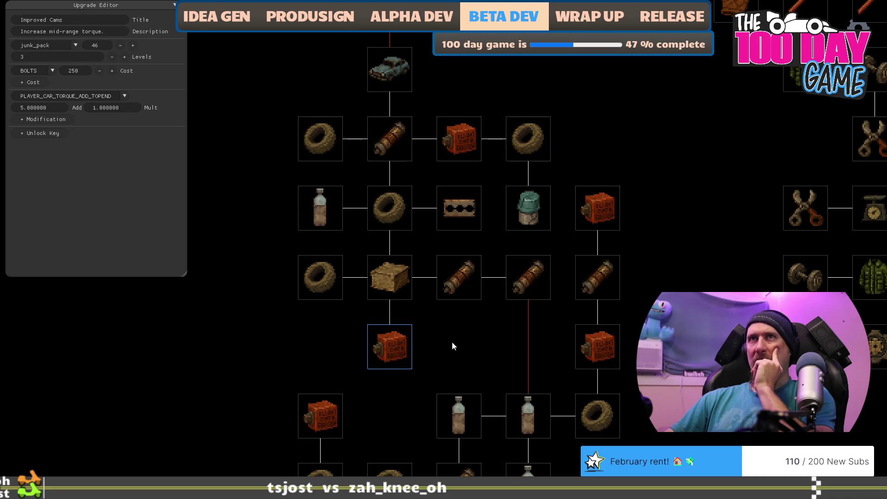
drag(451, 343, 446, 315)
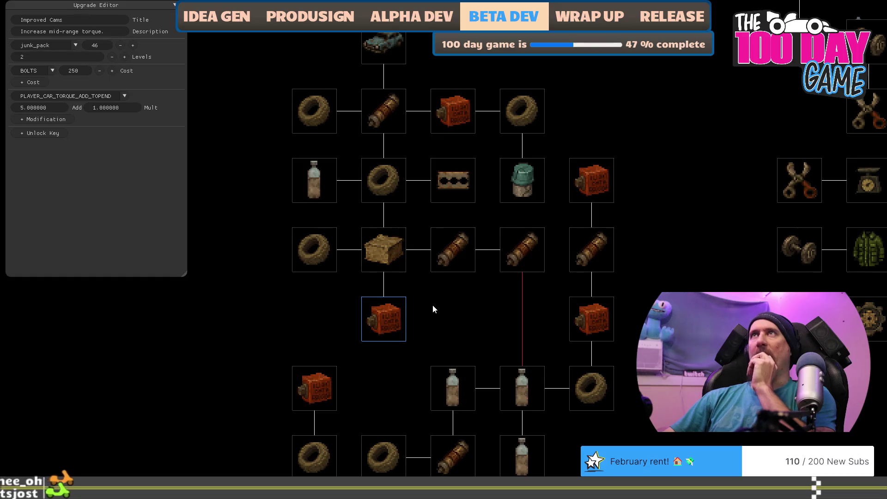
click(452, 117)
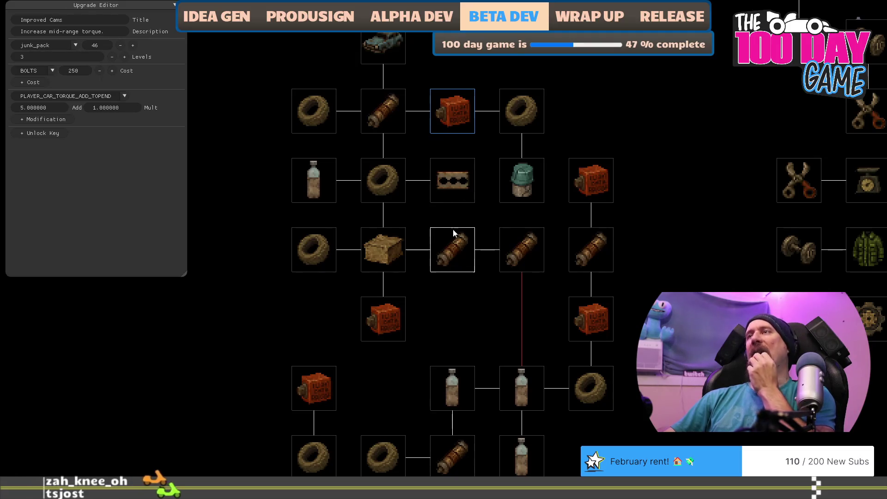
click(459, 181)
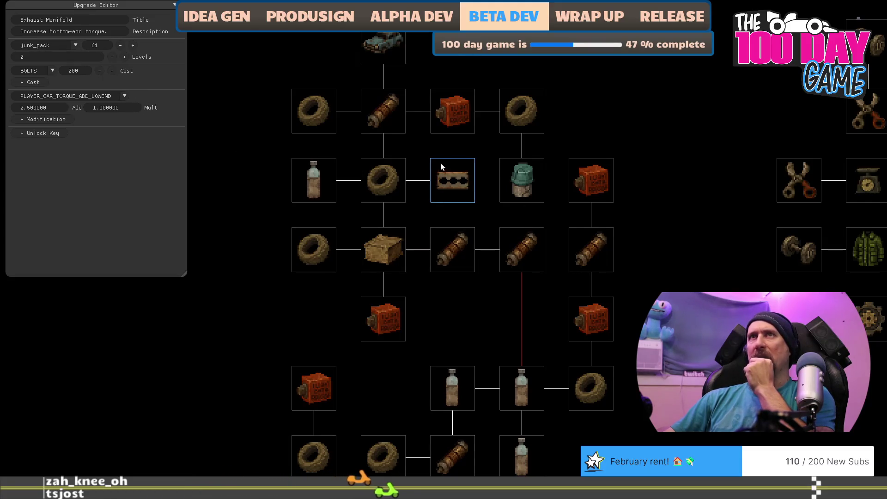
click(447, 121)
click(100, 46)
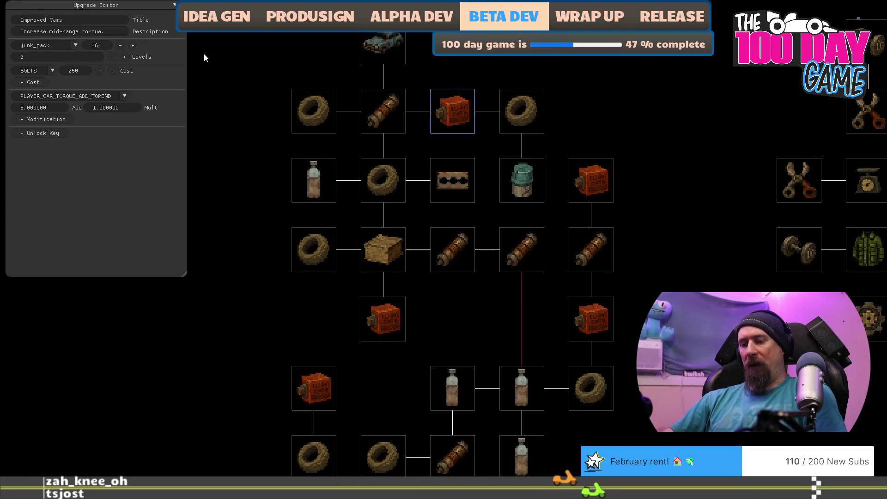
Set the upper Improved Cams junk_pack cost to 61, then review Air Filter, Crate Engine and Powerful Engine.
key(BackSpace)
key(BackSpace)
text(61)
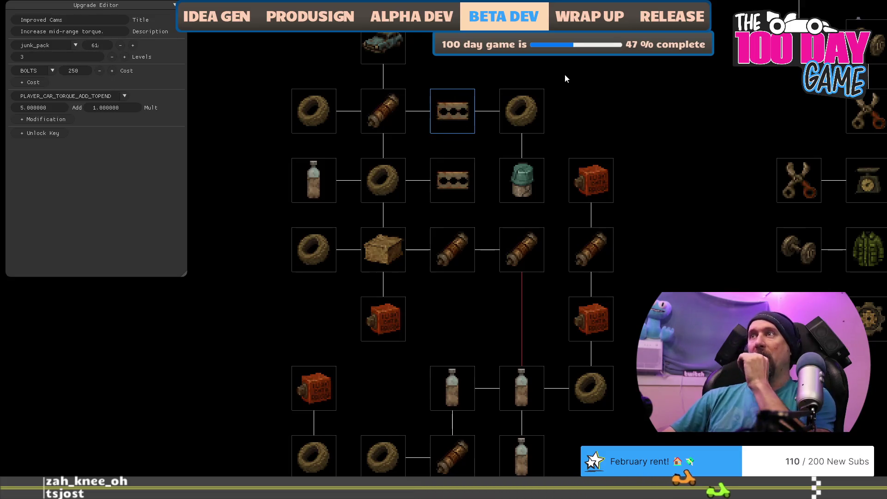
click(495, 182)
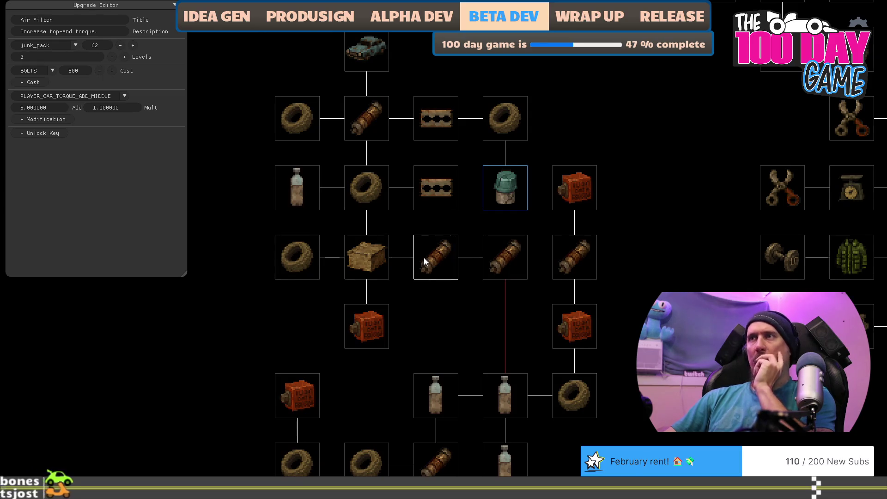
click(383, 258)
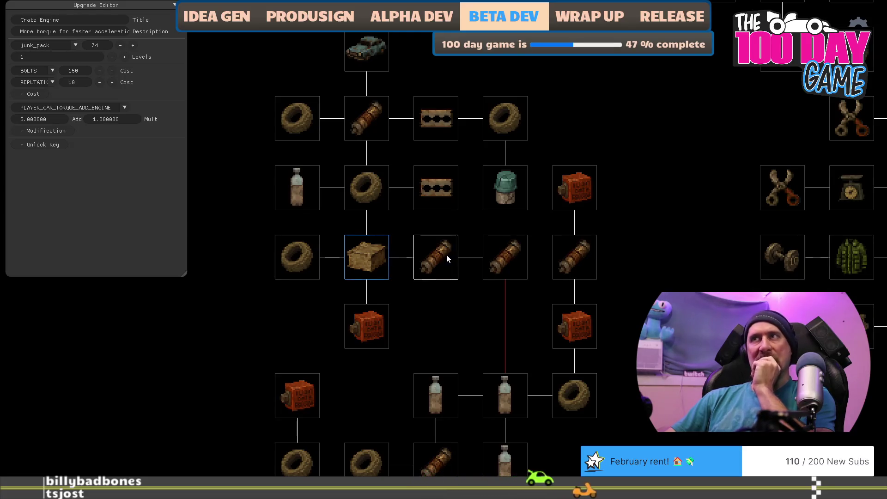
click(490, 255)
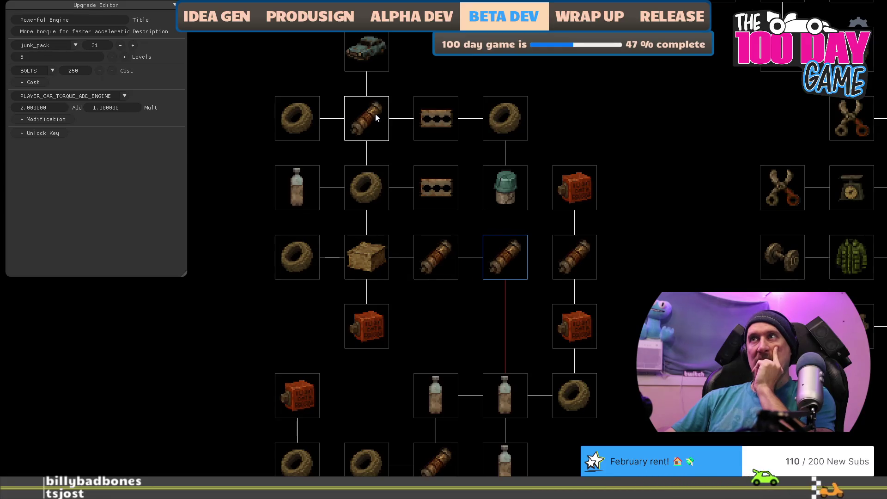
click(435, 257)
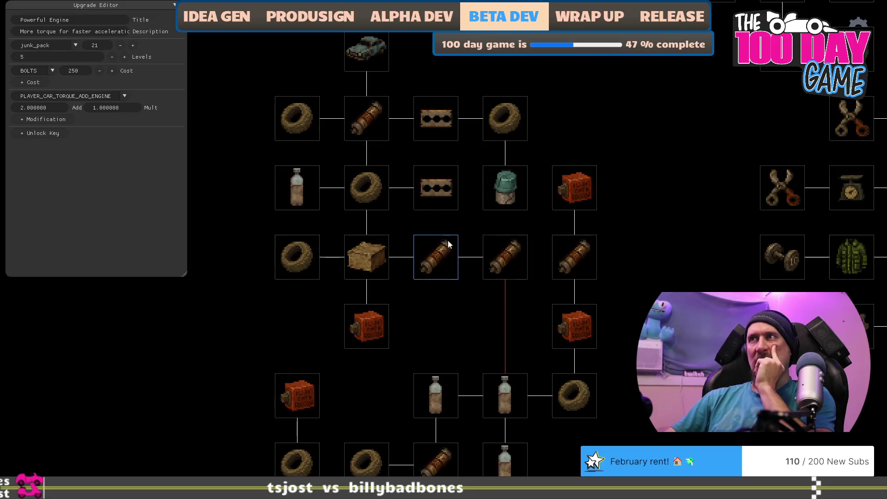
click(439, 183)
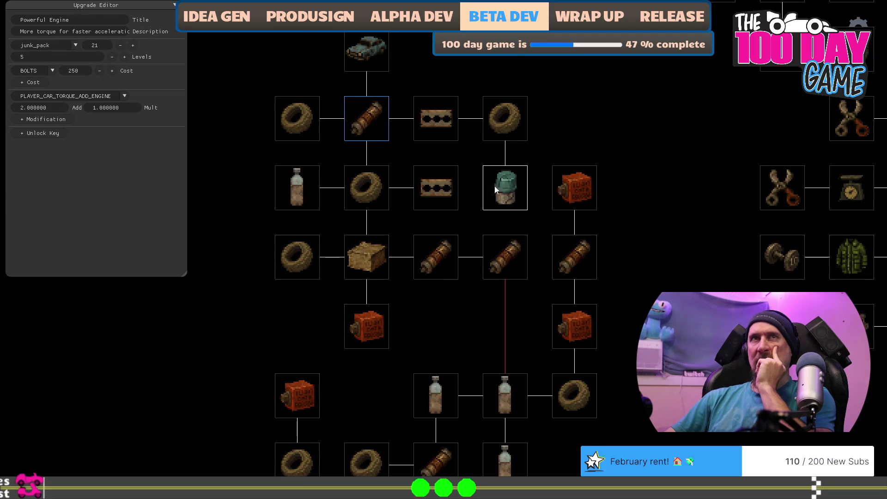
key(alt+Tab)
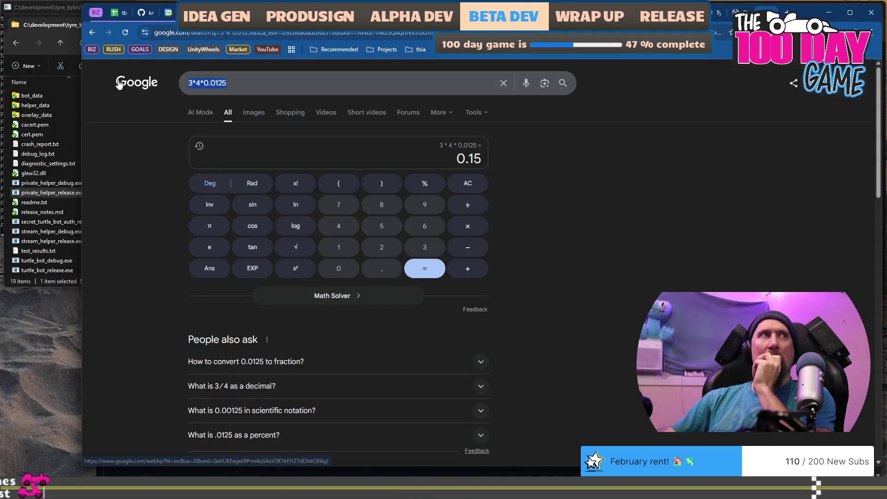
Calculate 90/(5*3) in the Google calculator.
text(5*3)
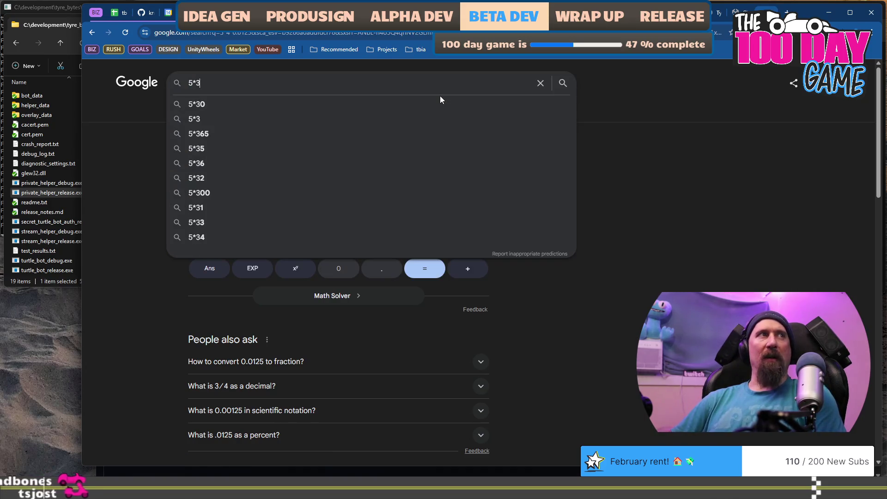
key(Home)
text(90/()
key(End)
text())
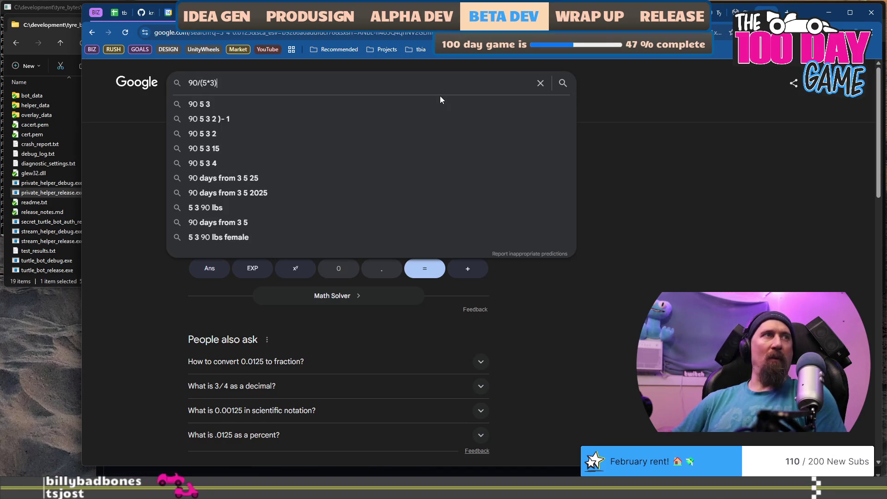
key(Return)
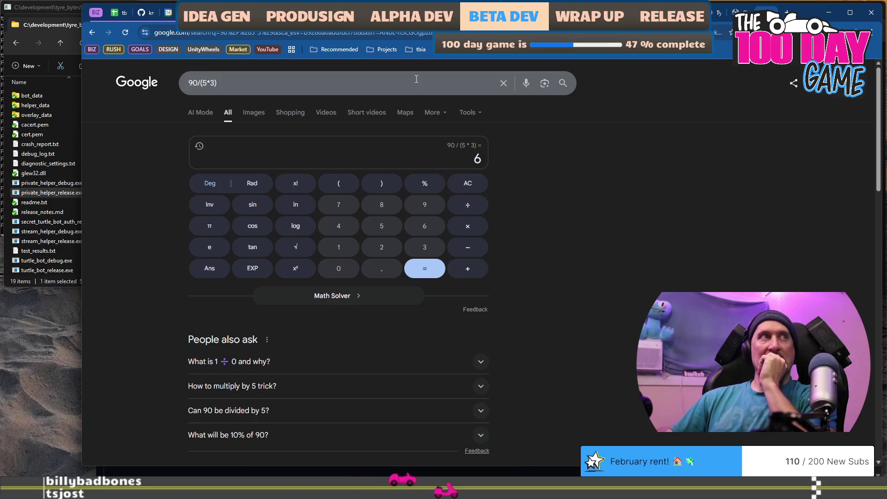
Recalculate with 95 and then 96 over 5*3, reaching 6.4.
click(416, 79)
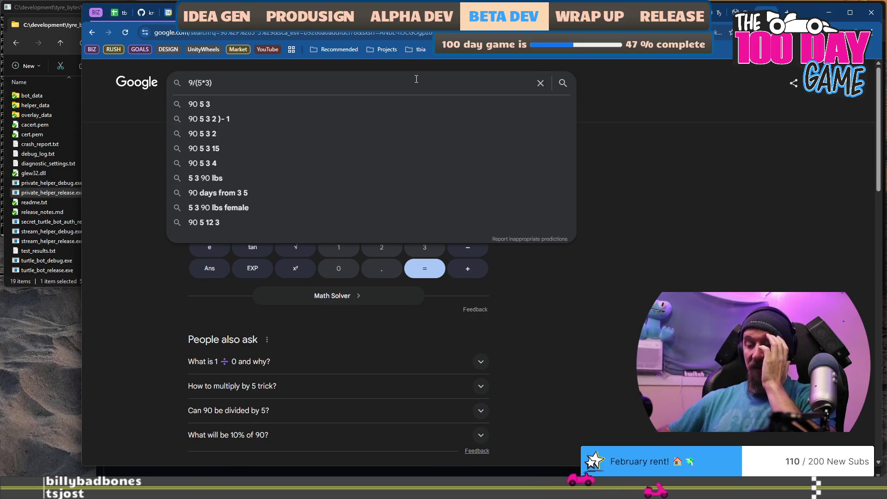
key(BackSpace)
text(5)
key(Return)
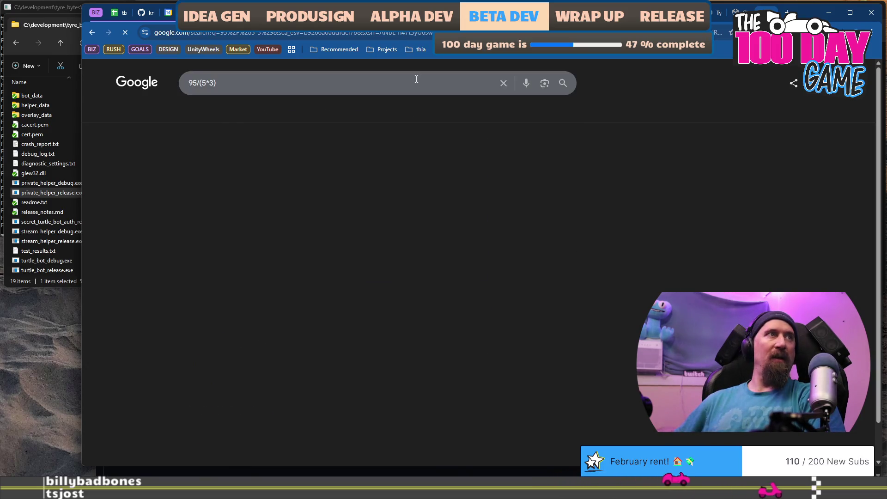
click(416, 79)
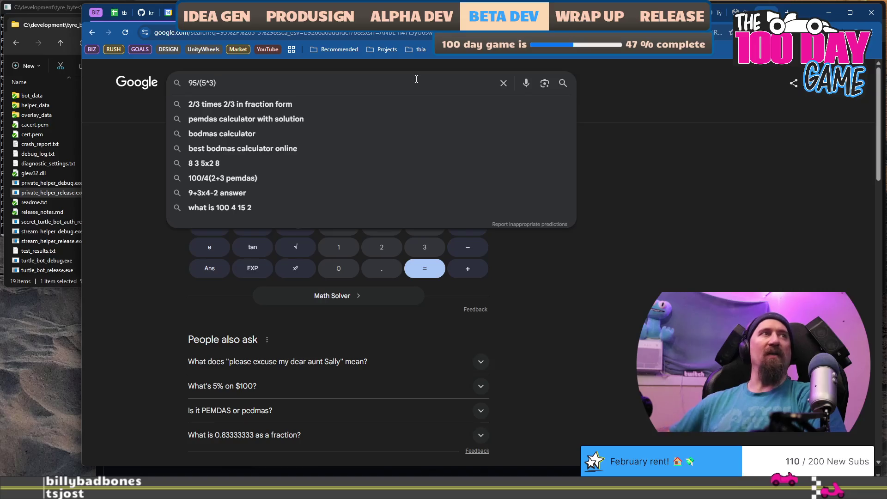
key(Right)
key(Right)
text(6)
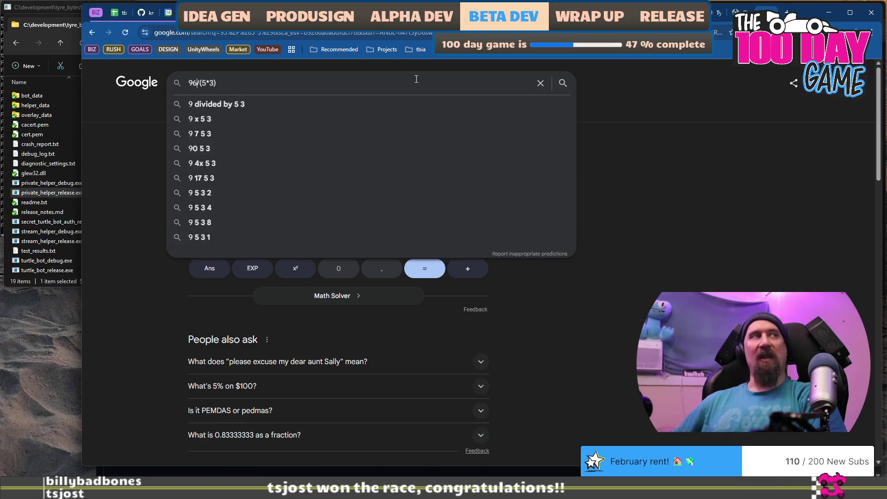
key(Return)
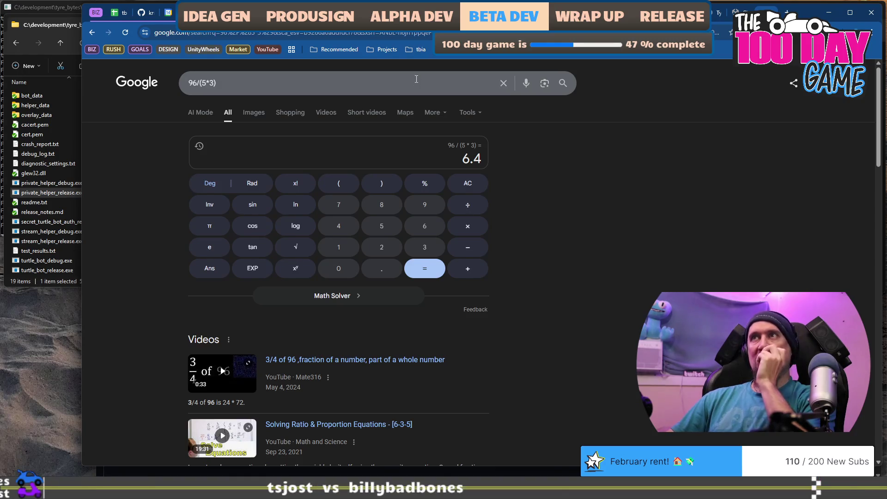
key(alt+Tab)
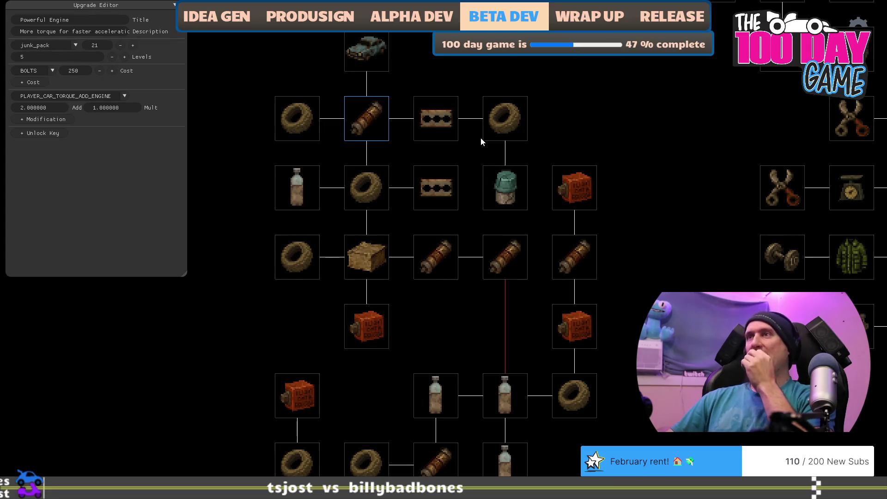
Inspect the middle-row and upper rod upgrades, including Fuel Pump's +2.5 torque for 500 bolts.
click(507, 267)
click(446, 267)
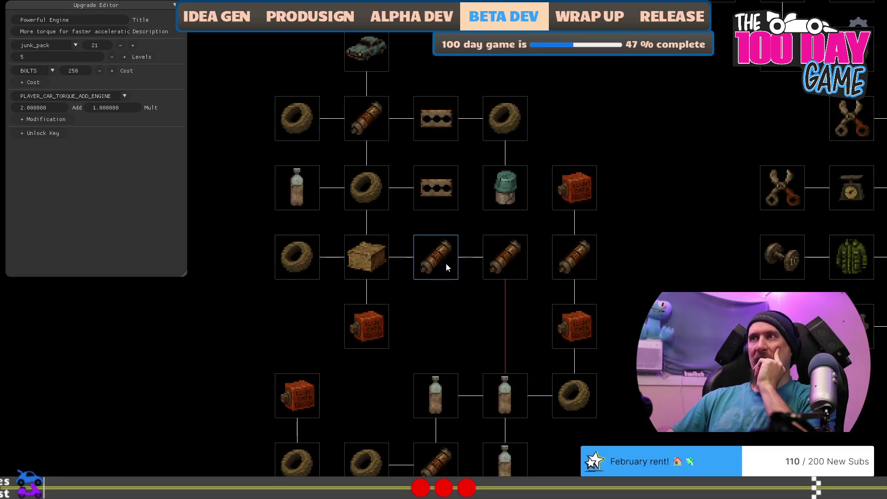
click(362, 126)
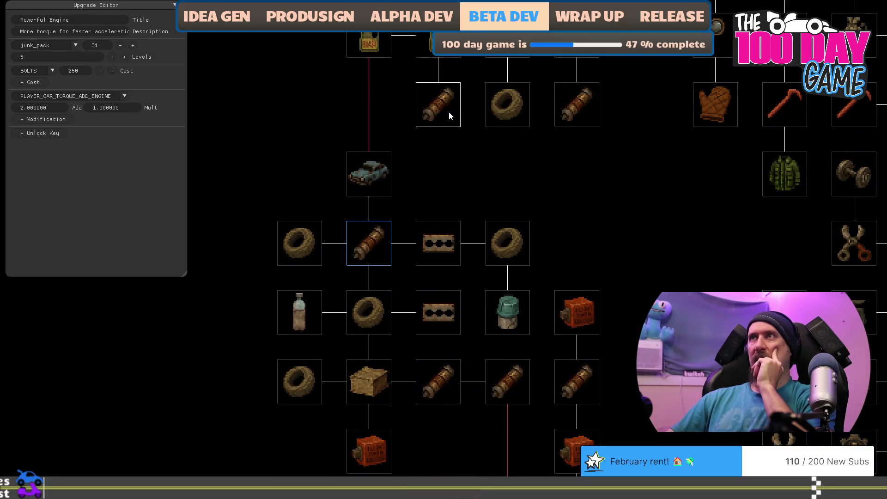
drag(602, 219, 599, 153)
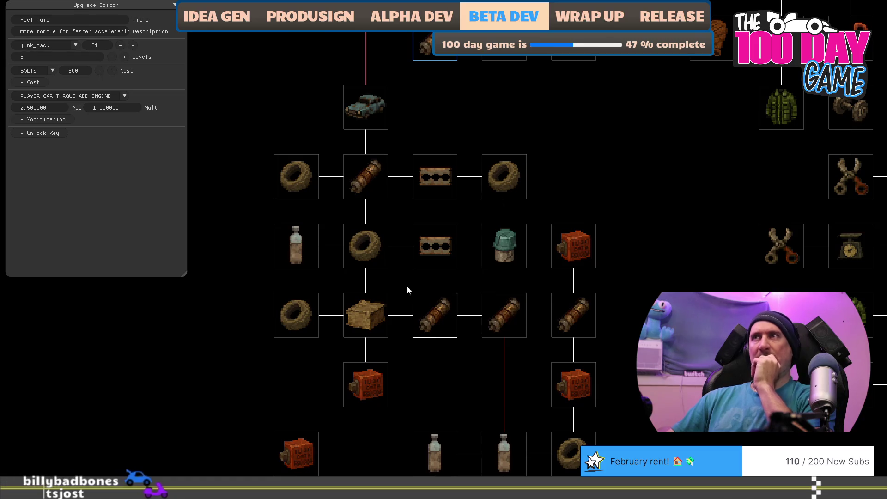
key(alt+Tab)
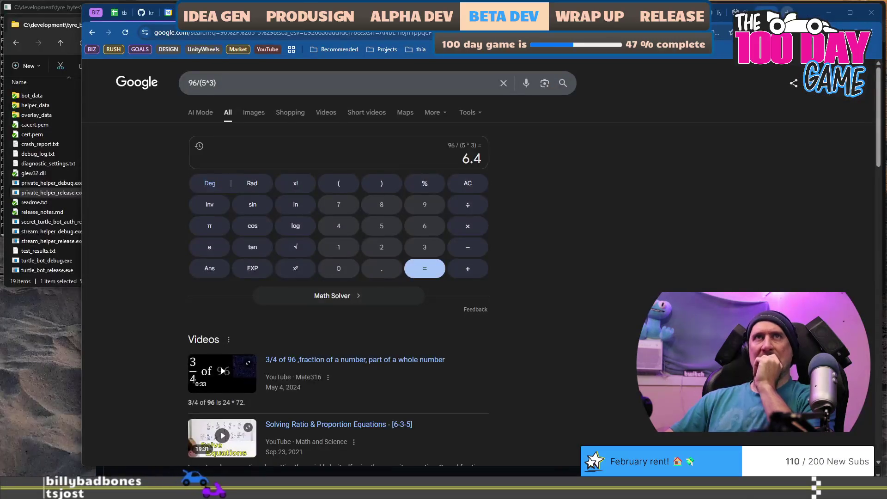
Compute 2.5*3*5 = 37.5 in a new browser tab.
key(ctrl+t)
text(2.5)
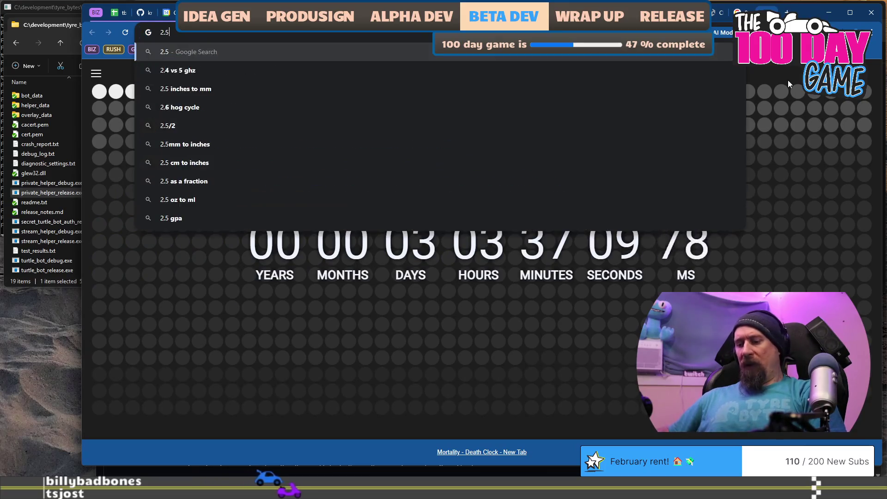
text(*3)
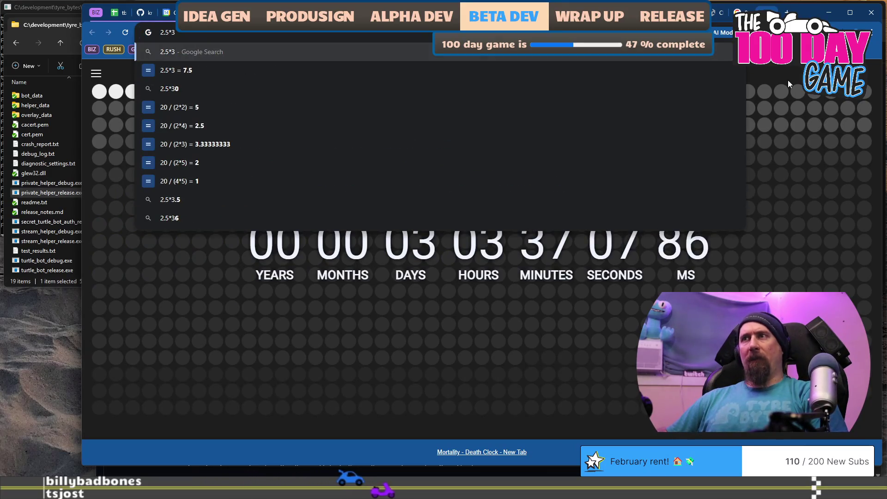
text(*5)
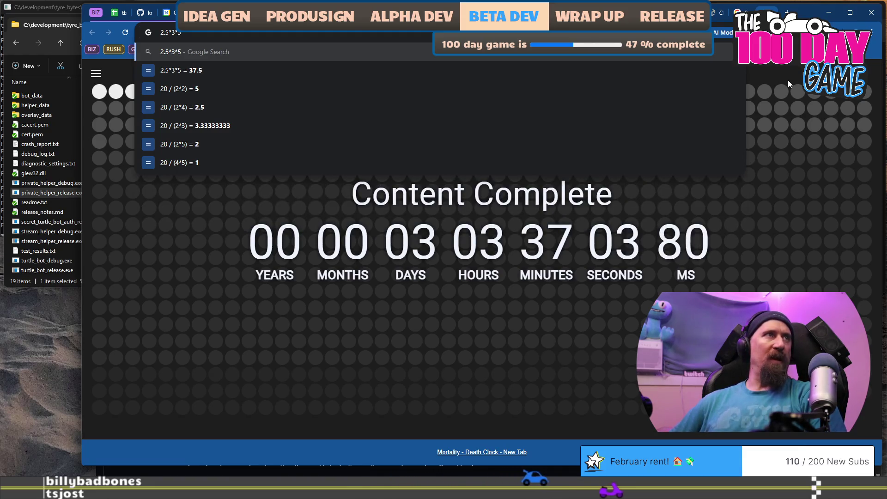
key(Return)
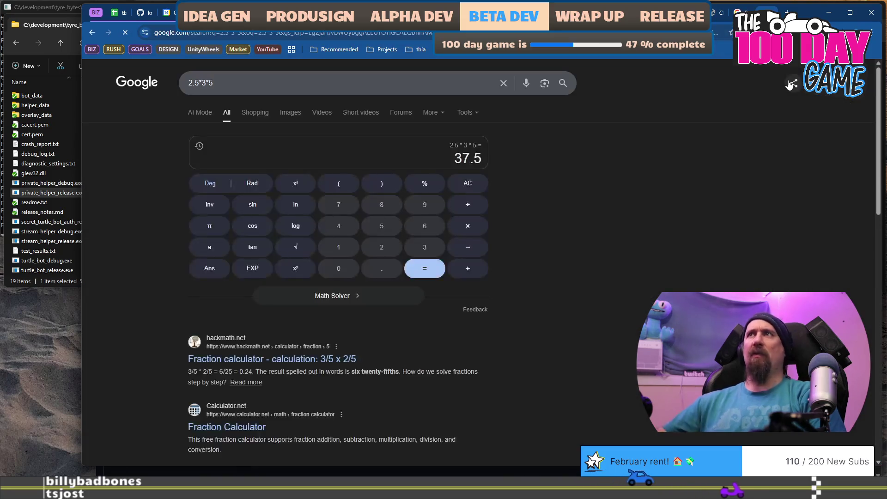
key(alt+Tab)
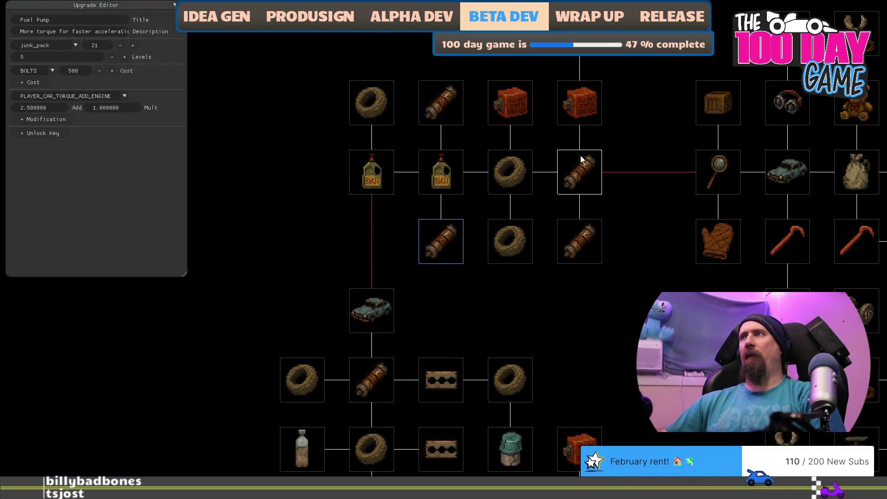
key(alt+Tab)
Try 2.5*4*5 instead, checking the game's upgrade tree alongside.
click(283, 84)
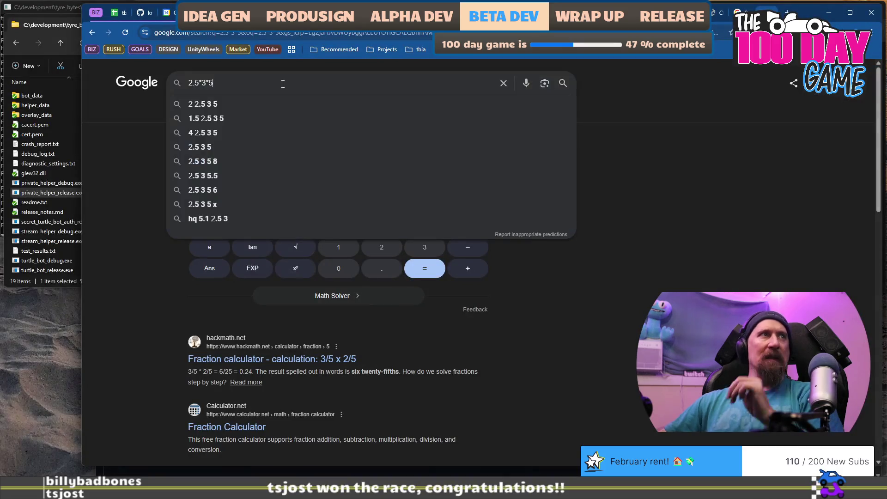
text(4*)
key(Return)
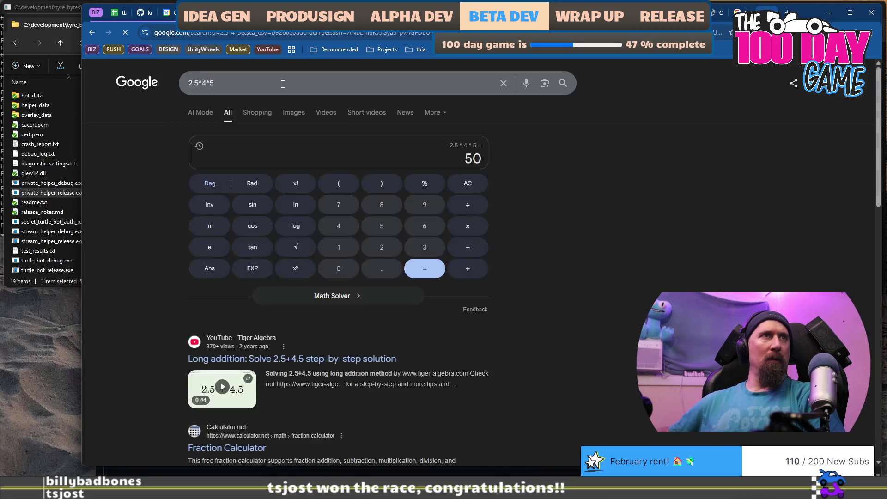
key(alt+Tab)
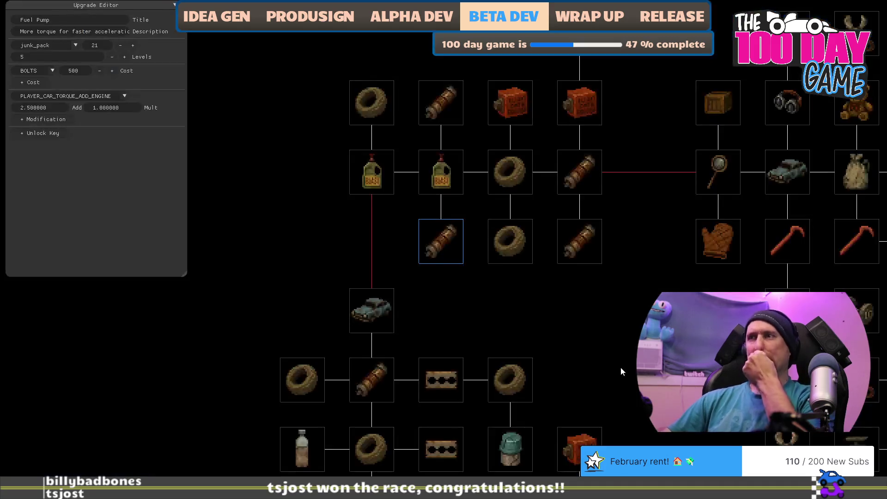
drag(620, 367, 598, 176)
key(alt+Tab)
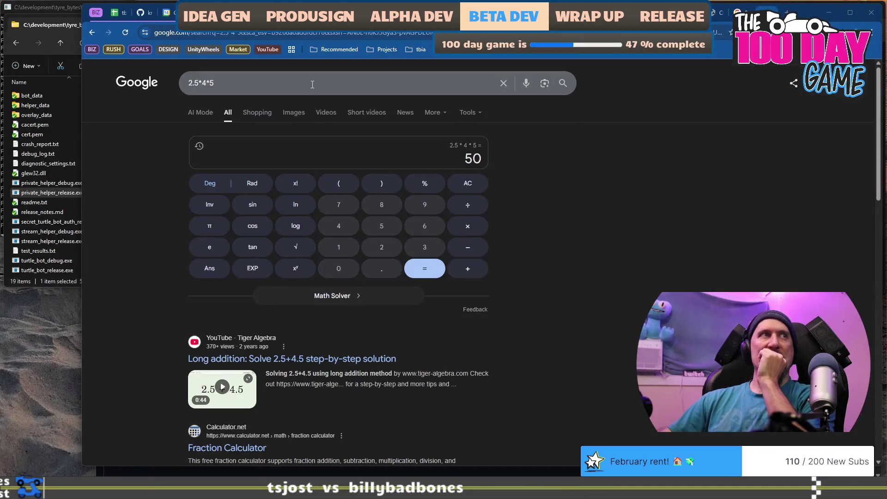
Change the expression to 2.5*3*3, giving 22.5.
click(313, 84)
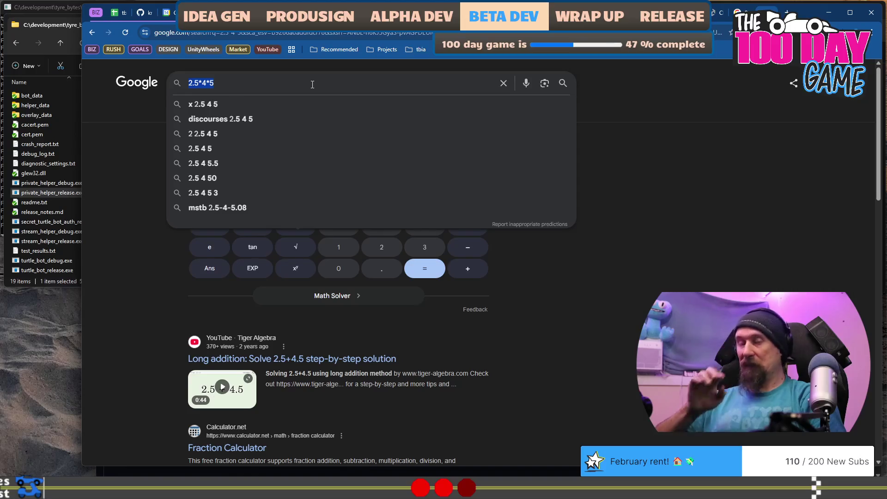
key(BackSpace)
text(3)
key(End)
key(BackSpace)
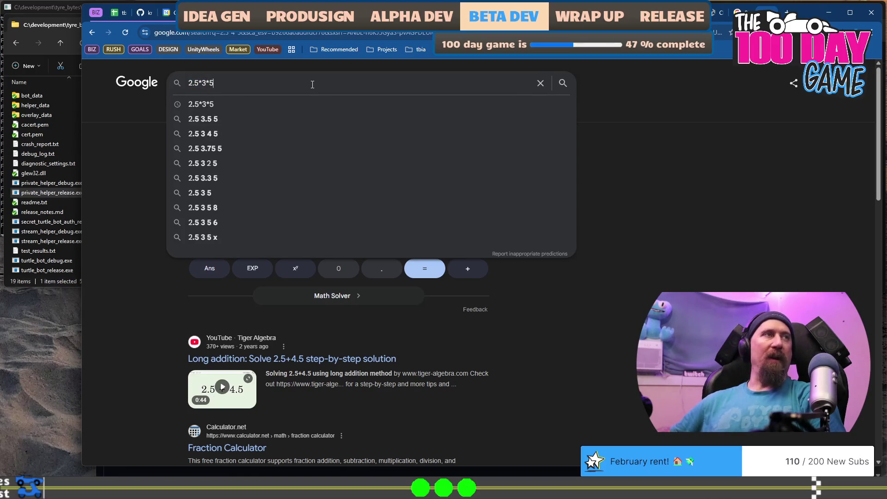
text(3)
key(Return)
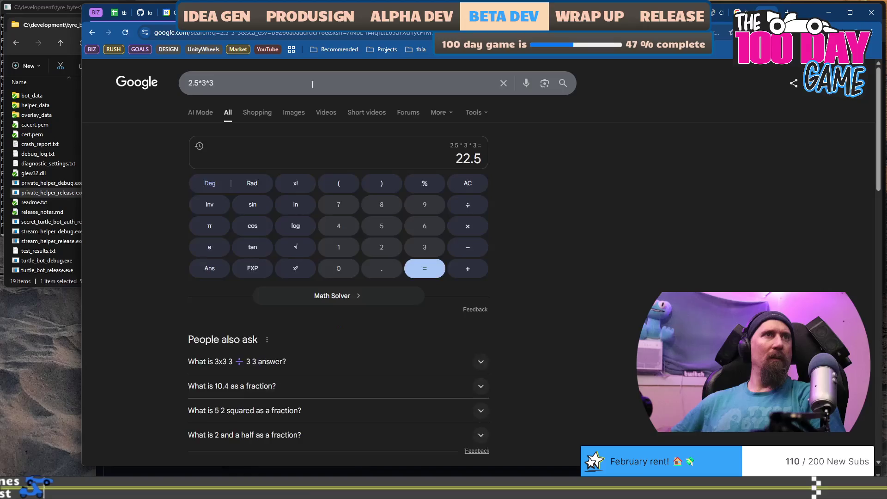
Try 3*3*3, then go back to 2.5*3*3.
click(312, 85)
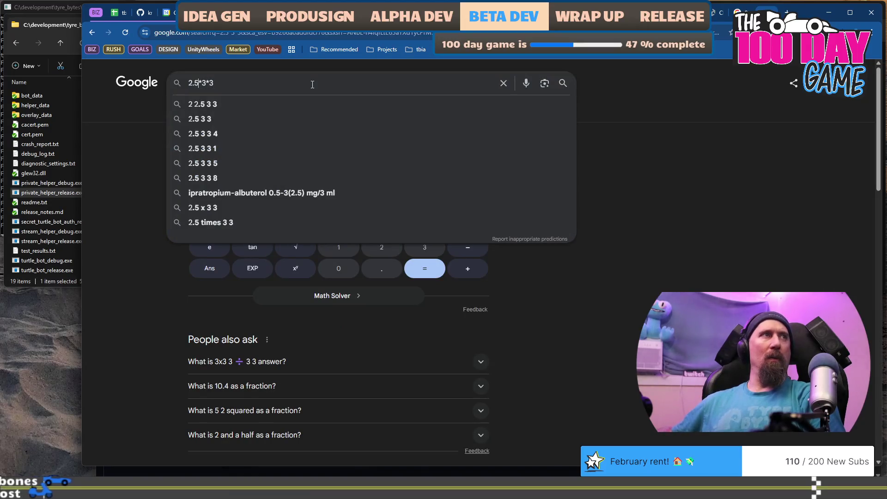
key(BackSpace)
key(BackSpace)
key(BackSpace)
text(3)
key(Return)
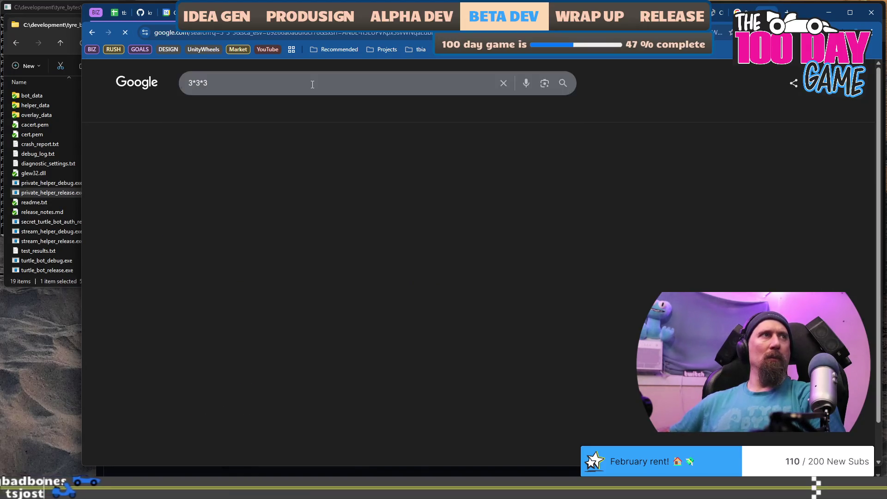
click(312, 85)
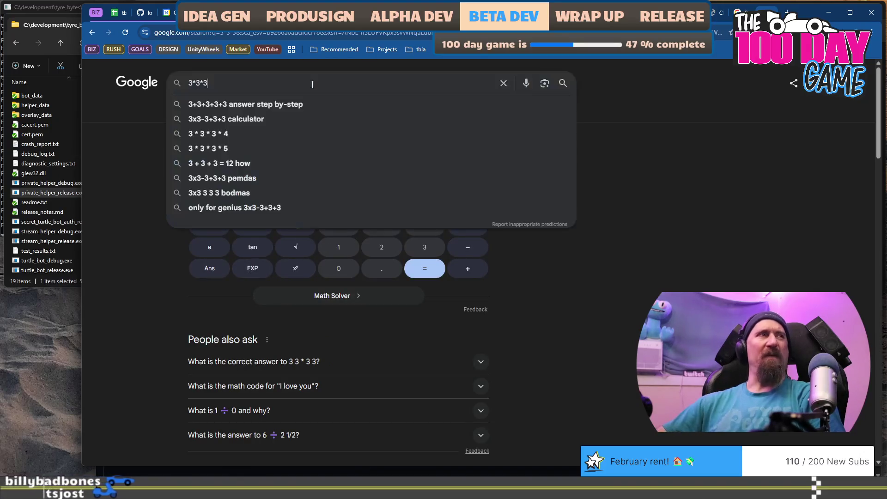
key(Home)
key(Delete)
text(2.5)
key(Return)
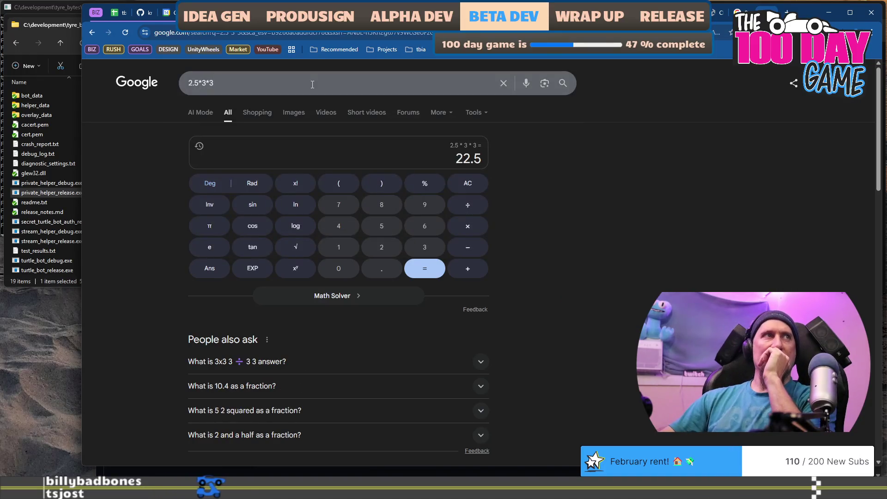
Switch the last factor back to 5 to recompute 2.5*3*5.
click(312, 84)
key(BackSpace)
text(5)
key(Return)
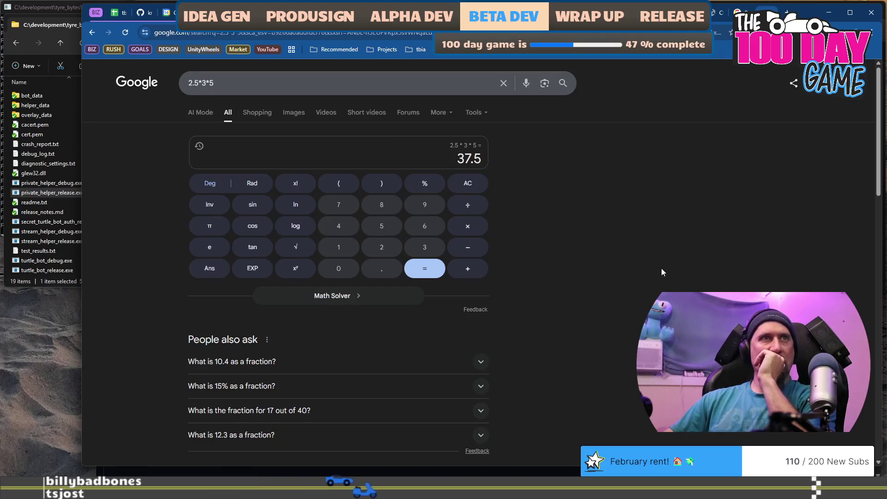
key(alt+Tab)
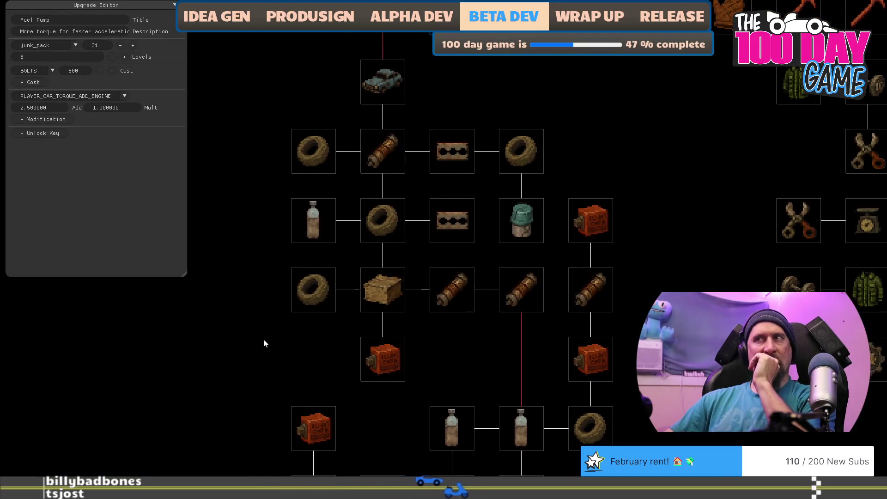
key(alt+Tab)
Calculate 5*3*3 = 45, then select the Powerful Engine upgrade in the game's editor.
click(395, 83)
key(BackSpace)
text(4)
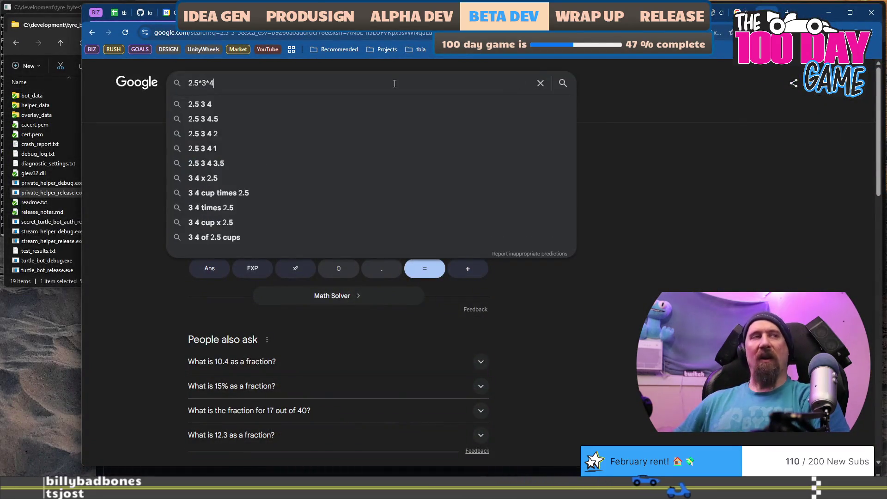
key(BackSpace)
text(3)
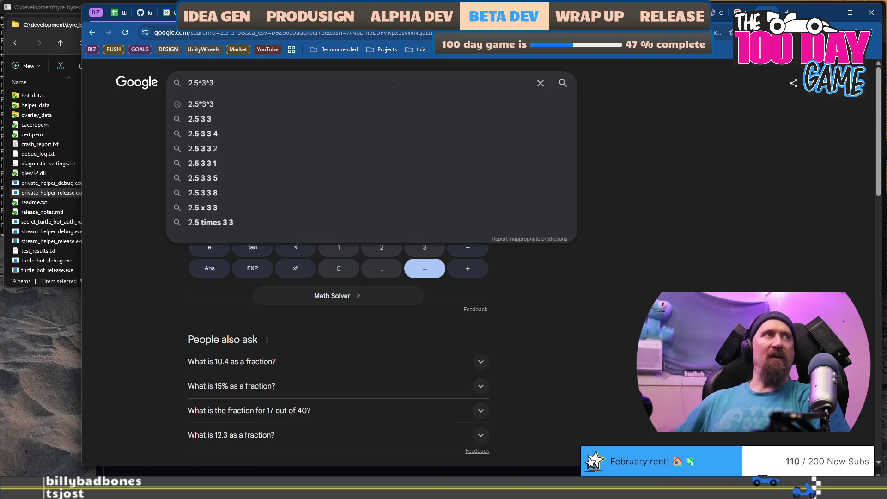
key(BackSpace)
key(BackSpace)
key(BackSpace)
text(5)
key(Return)
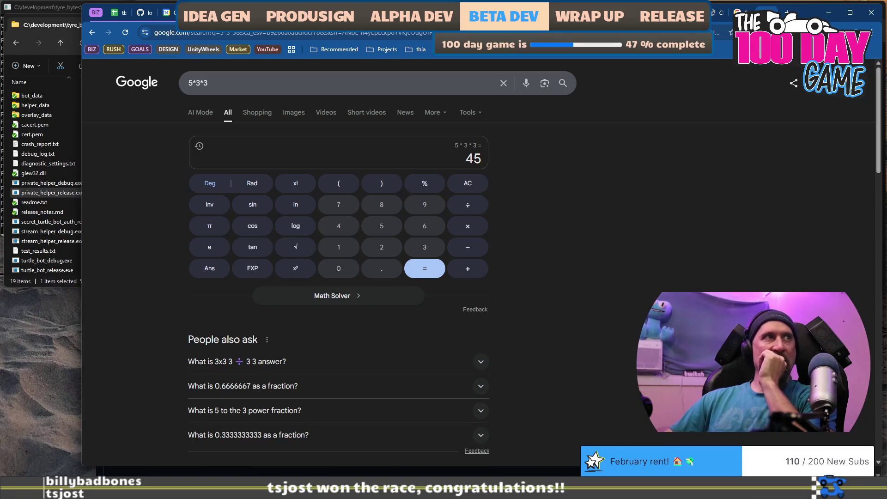
key(alt+Tab)
click(375, 161)
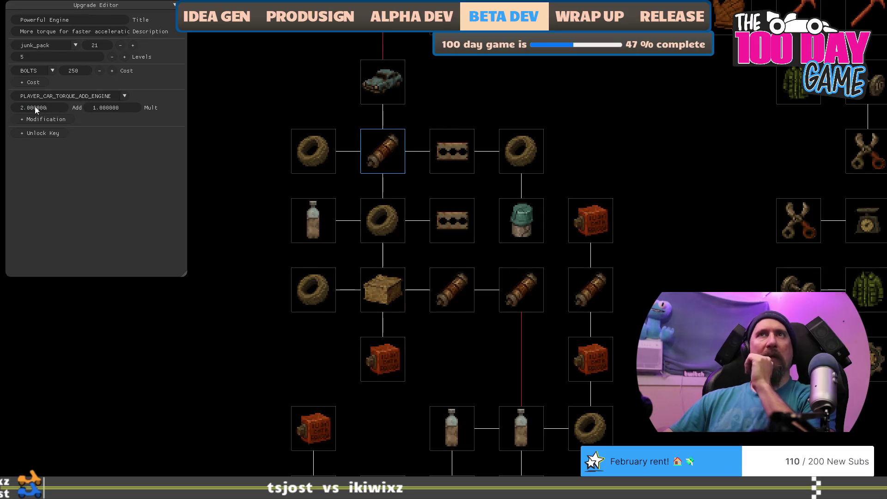
Set the first Powerful Engine scroll node to add 5 torque over 3 levels.
click(59, 107)
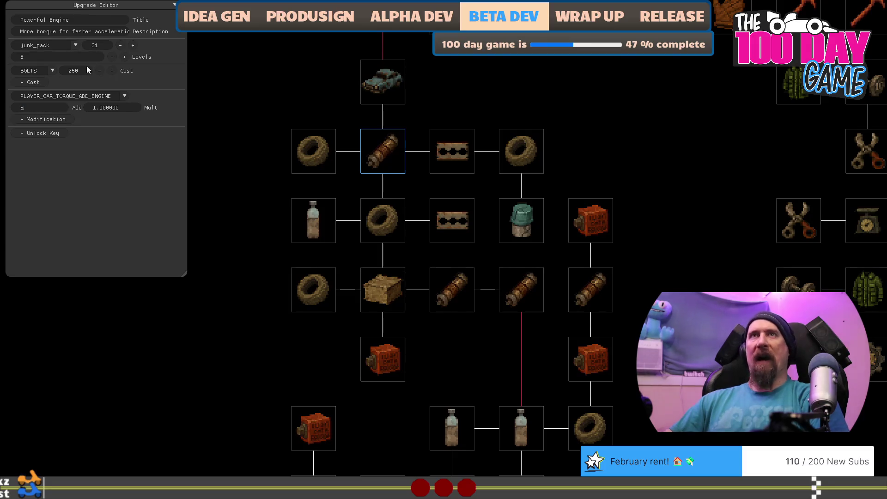
click(111, 57)
click(112, 57)
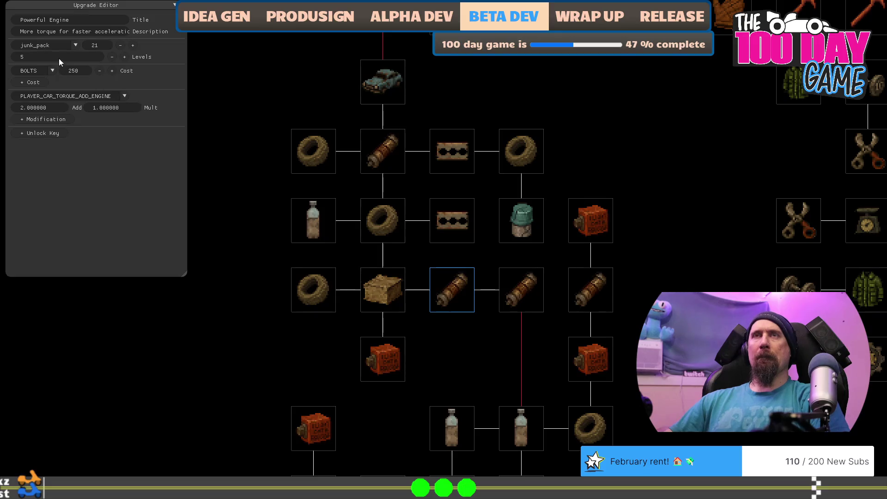
key(ctrl+a)
text(5)
click(112, 57)
click(112, 56)
Give the next engine scroll node the same 5 torque over 3 levels.
click(505, 288)
click(45, 107)
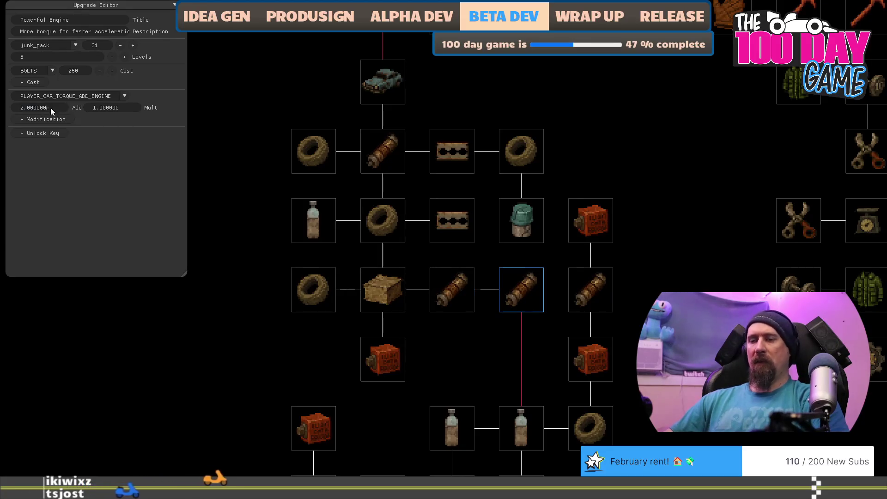
text(5)
click(112, 56)
click(112, 56)
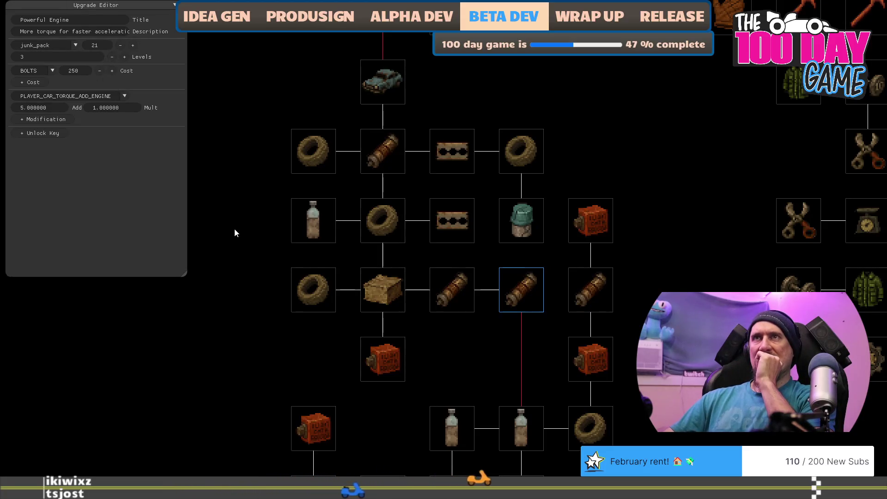
Check the 5×3×3 torque total in the calculator, then bring up the Crate Engine upgrade.
key(alt+Tab)
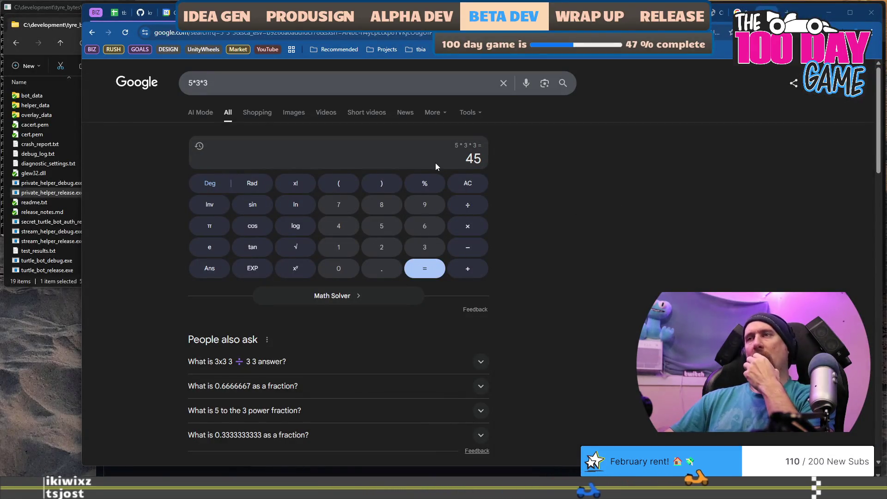
key(alt+Tab)
click(380, 286)
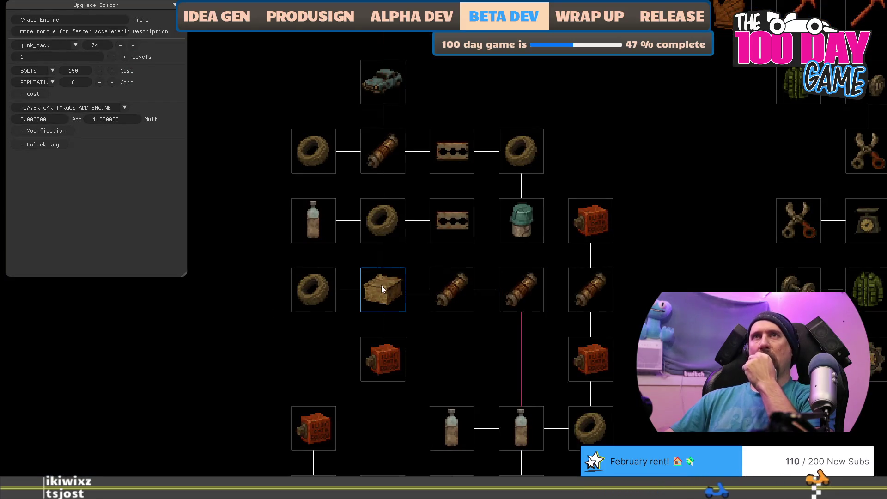
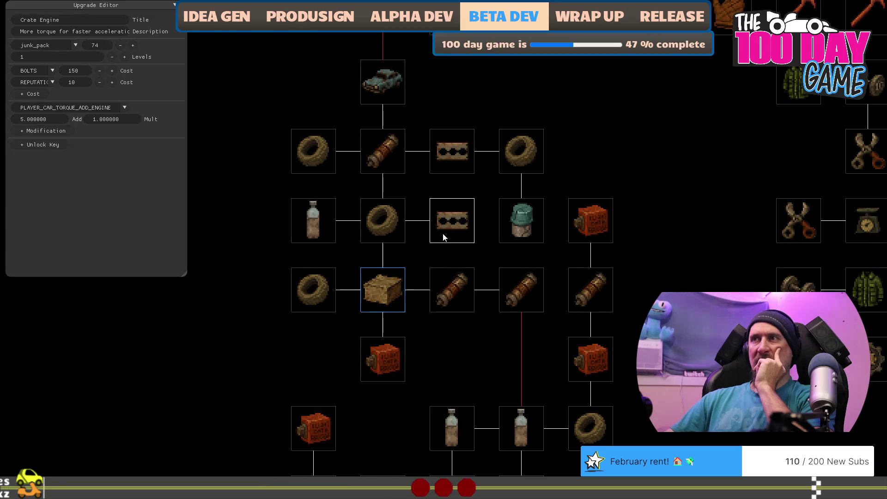
Select the Improved Cams upgrade (250 BOLTS), survey the tree, then bring up the 5*3*3 = 45 calculator.
click(396, 359)
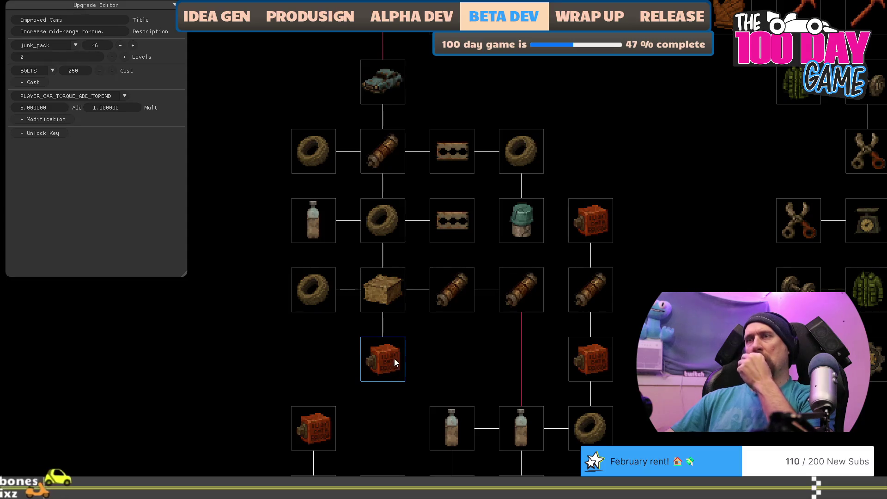
mouse_move(464, 380)
mouse_down()
mouse_move(512, 247)
mouse_move(490, 354)
mouse_move(442, 456)
mouse_move(413, 407)
mouse_up()
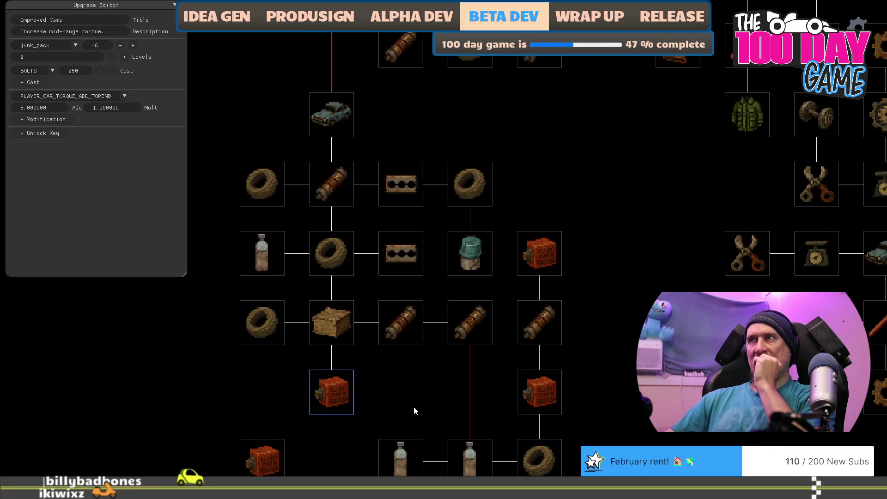
drag(409, 392, 437, 371)
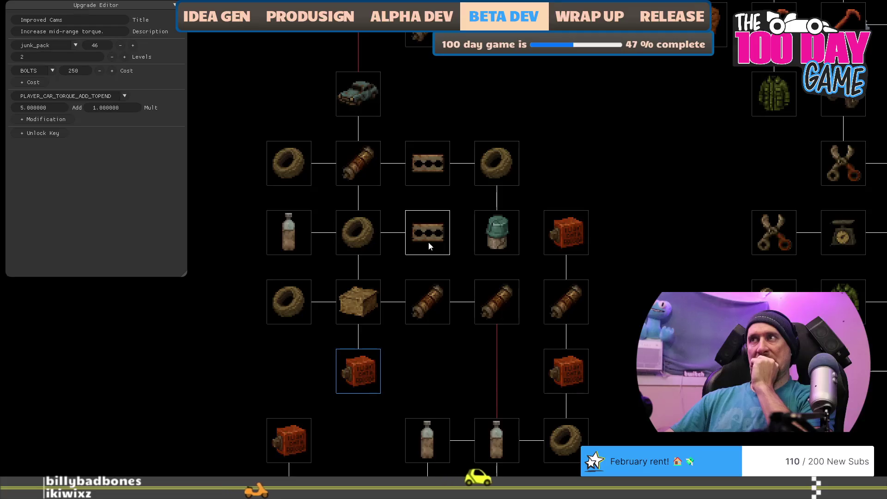
drag(420, 369, 376, 458)
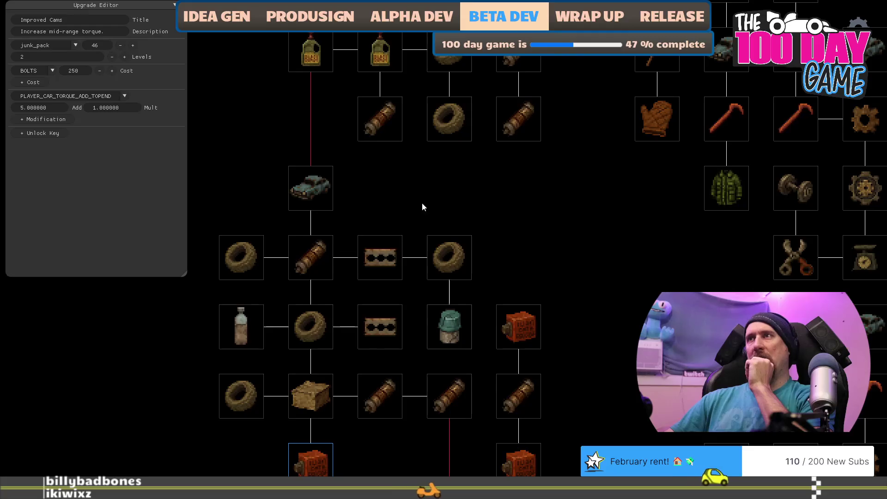
mouse_move(561, 238)
mouse_down()
mouse_move(465, 342)
mouse_move(491, 241)
mouse_up()
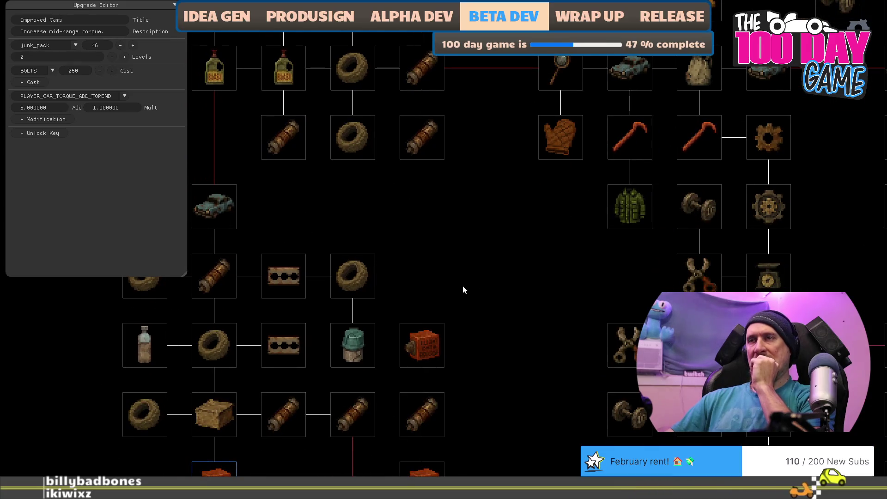
drag(463, 284, 626, 167)
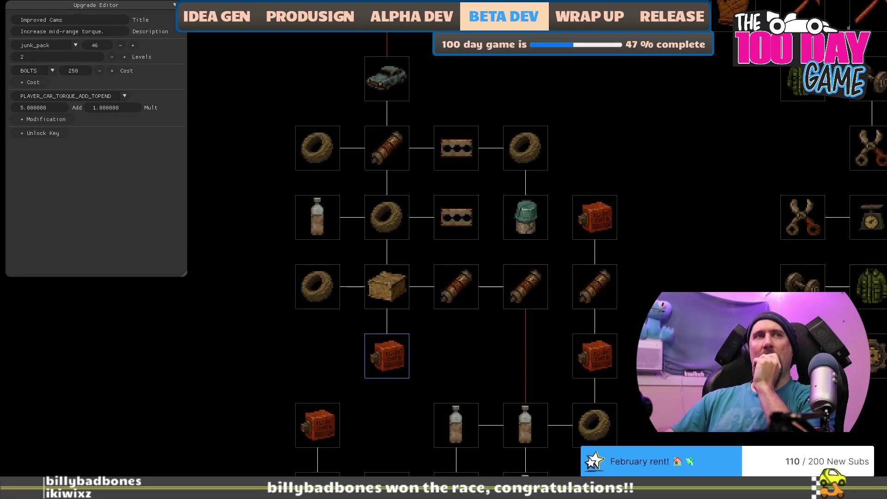
key(alt+Tab)
key(alt+Tab)
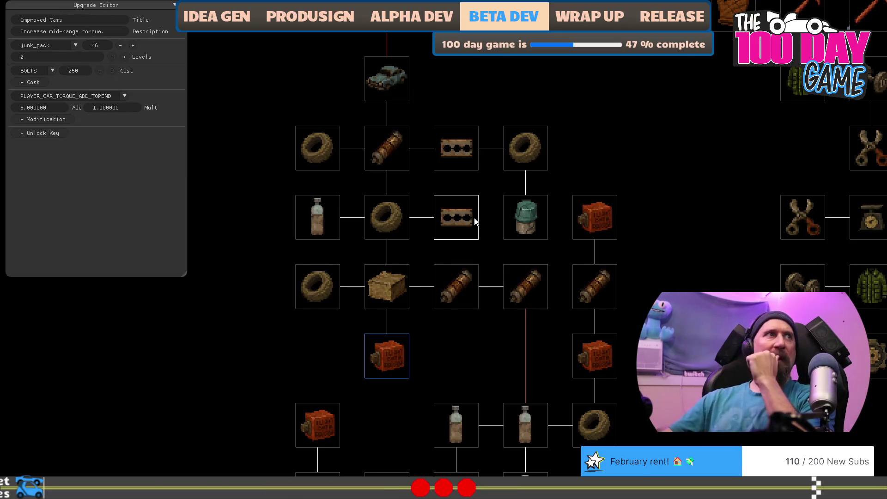
key(alt+Tab)
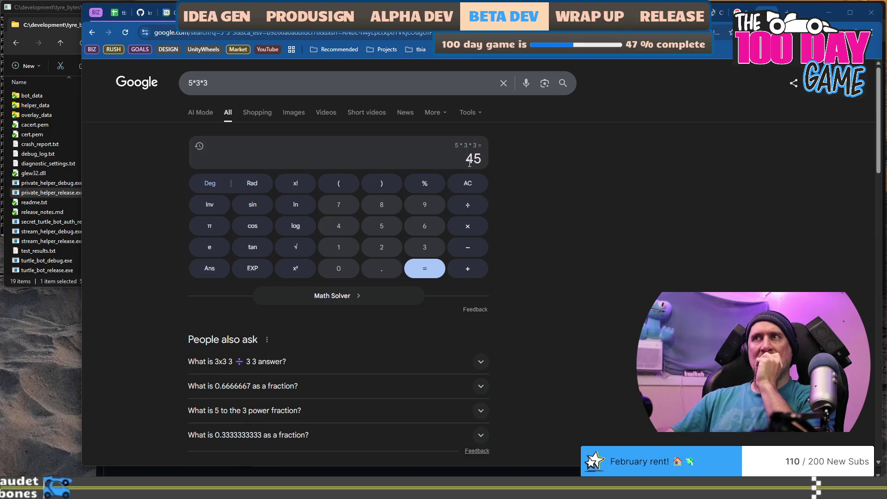
Check the Exhaust Manifold and Improved Cams upgrades' levels and cost in the game.
key(alt+Tab)
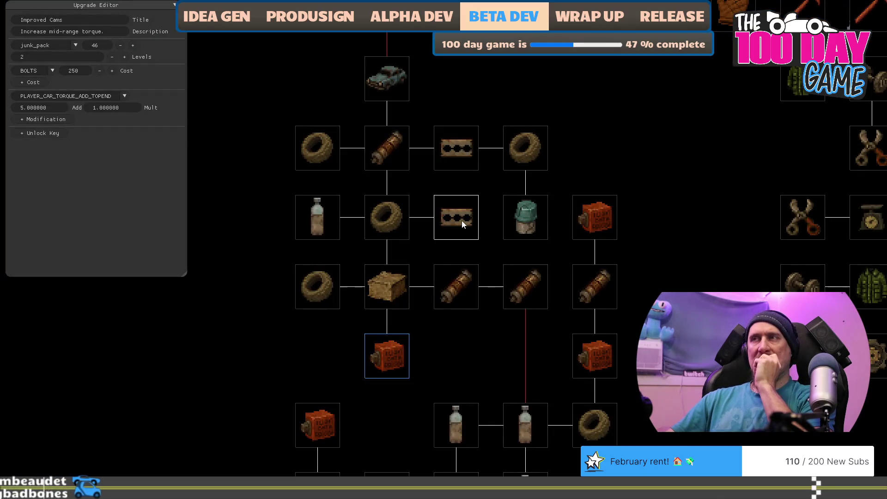
click(461, 221)
click(453, 151)
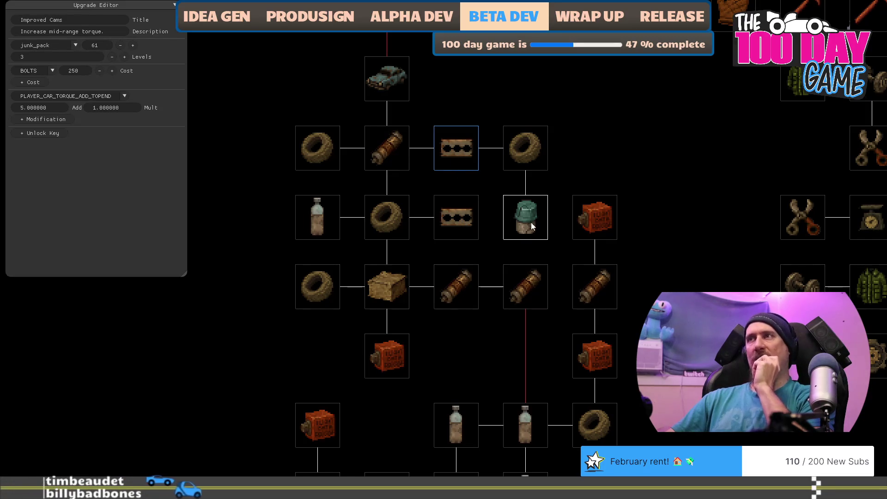
key(alt+Tab)
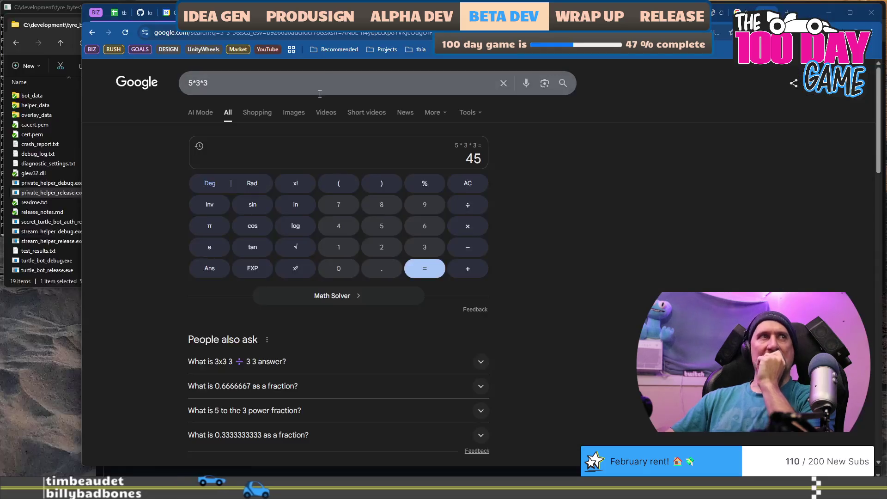
Rewrite the calculation as 50 / (5*3) and run it, giving 3.33.
click(320, 83)
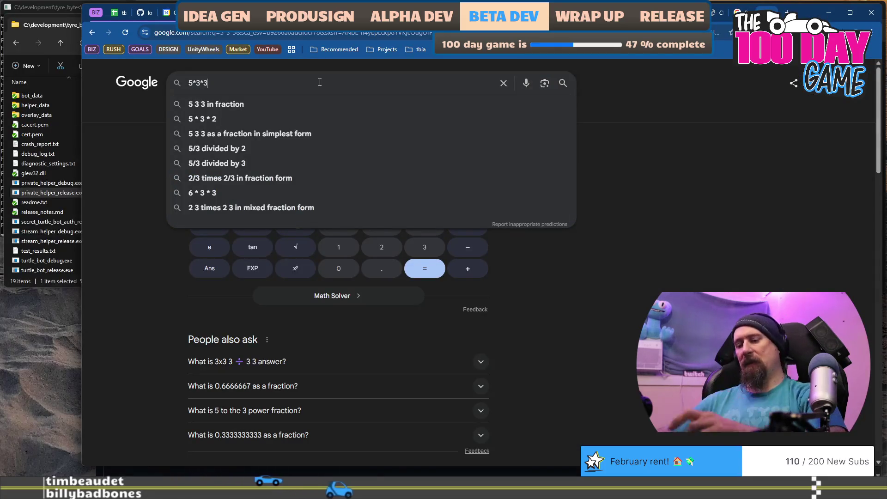
key(BackSpace)
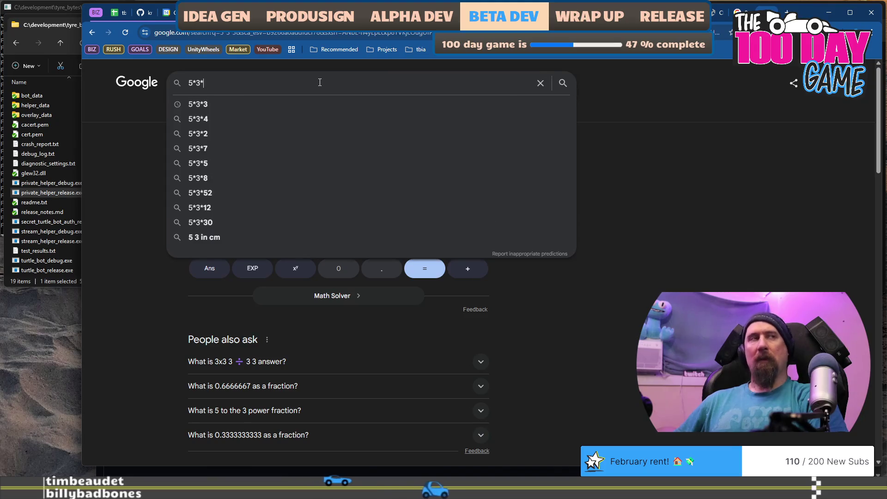
text(5)
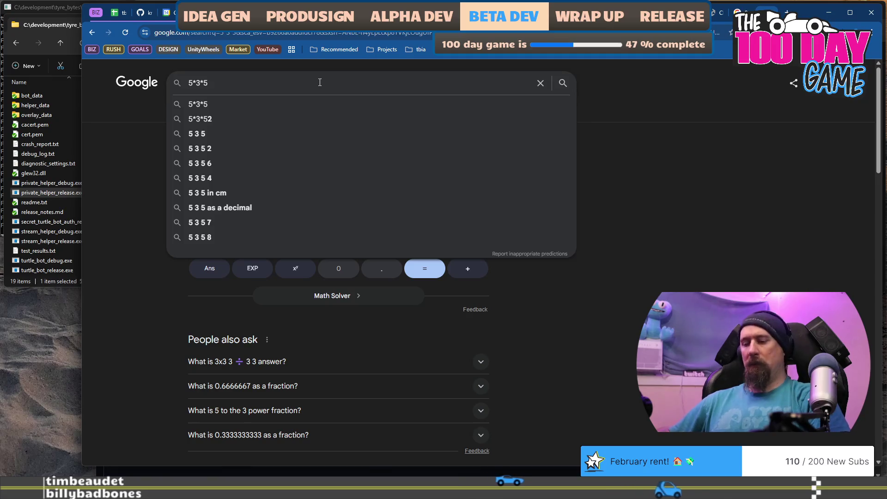
key(Home)
text(50 / ()
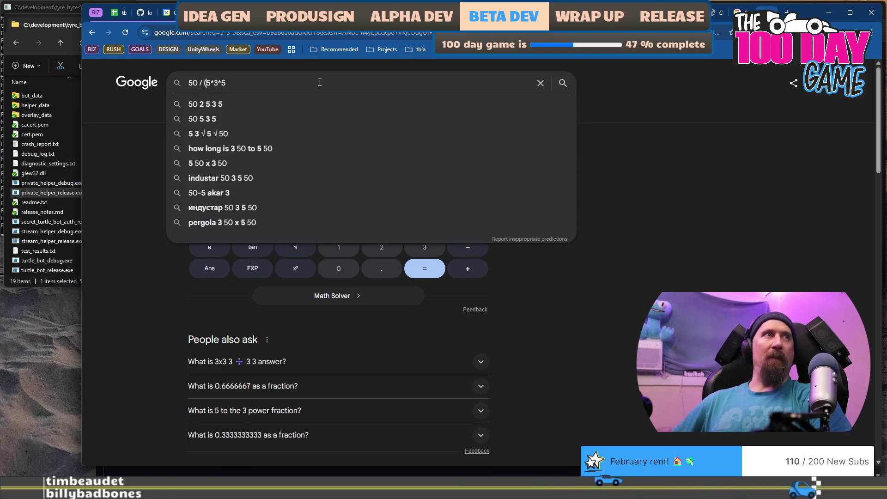
key(End)
key(BackSpace)
key(BackSpace)
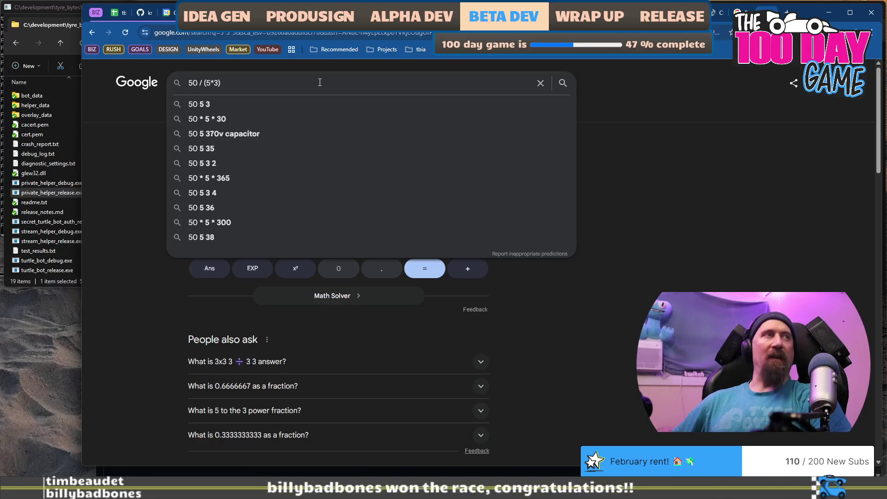
key(Return)
Calculate 50 / (5*4) = 2.5, then rerun 50 / (5*3).
click(320, 82)
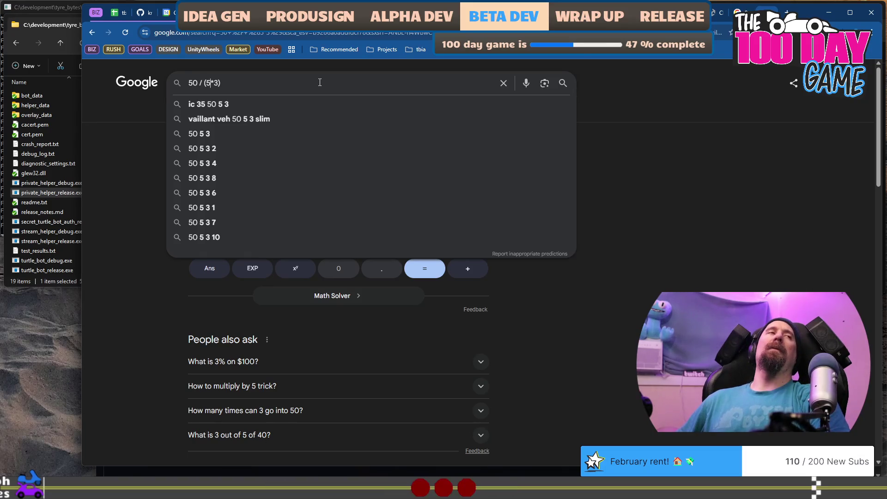
key(BackSpace)
text(4)
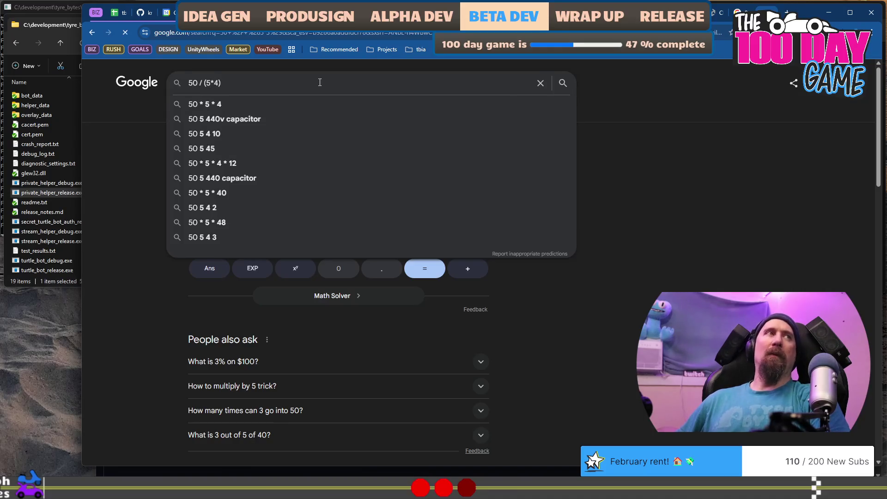
key(Return)
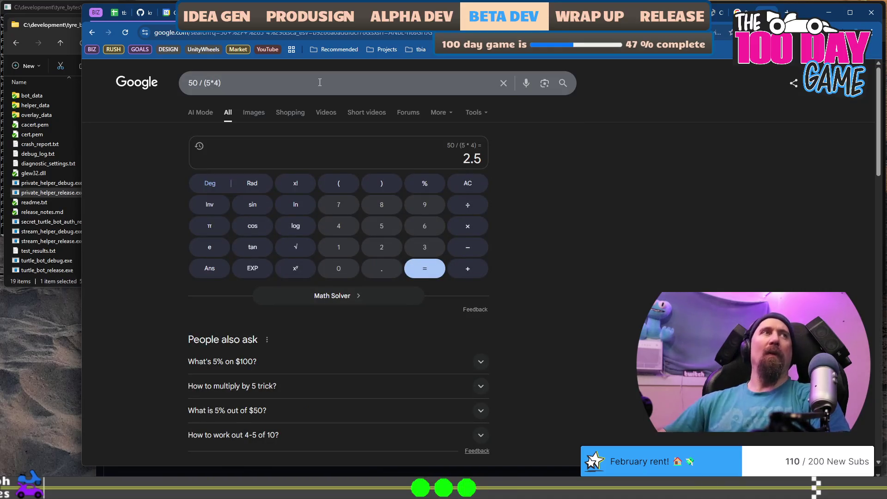
click(320, 83)
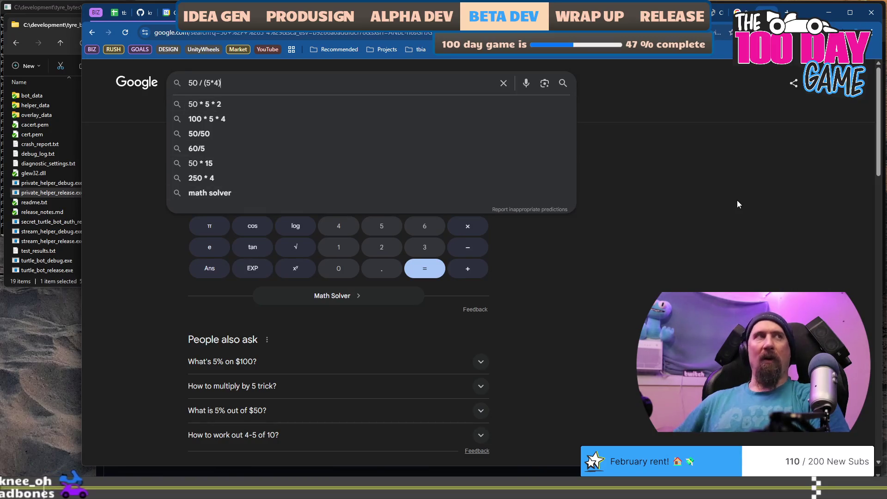
key(BackSpace)
key(BackSpace)
text(3))
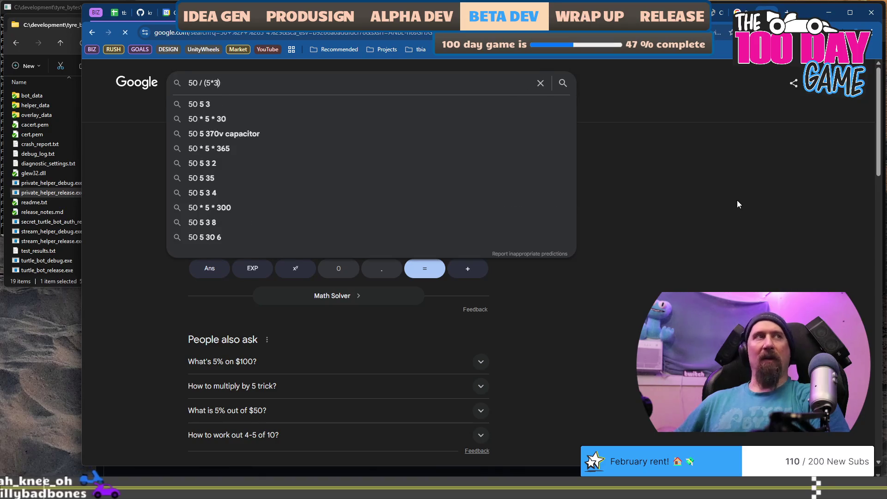
key(Return)
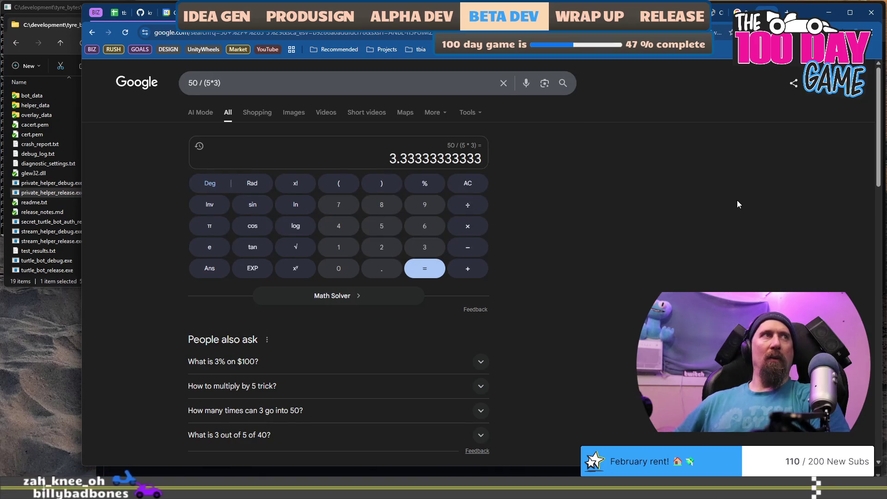
Turn the expression into (50 - (2.5 * 5*2)) and run it, then return to the game.
click(368, 82)
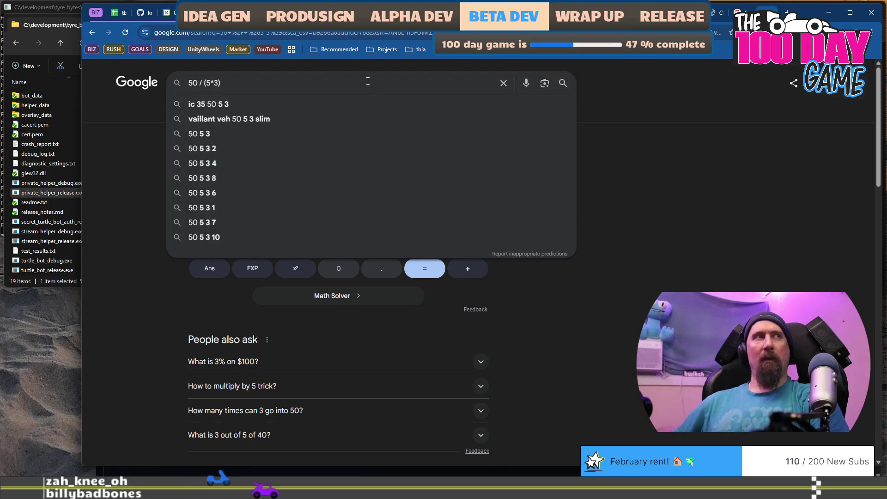
text(2.5 *)
key(Escape)
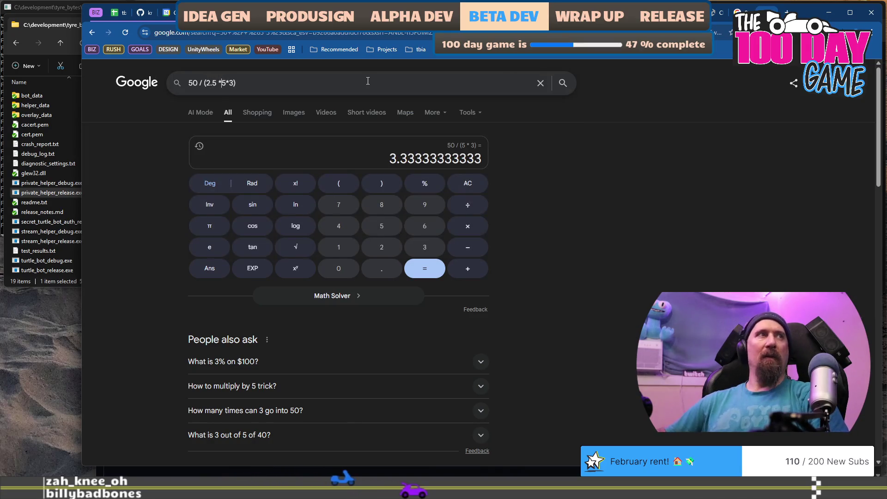
key(BackSpace)
text(-)
key(Right)
key(Right)
key(Right)
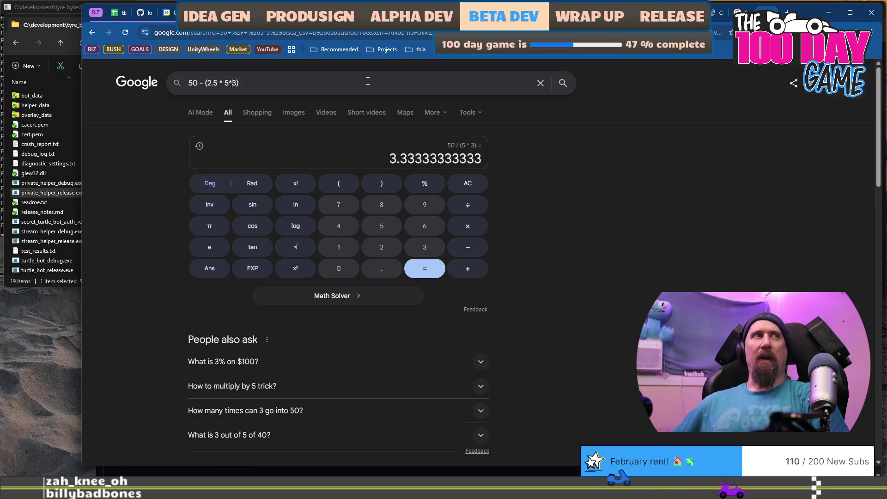
key(shift+Right)
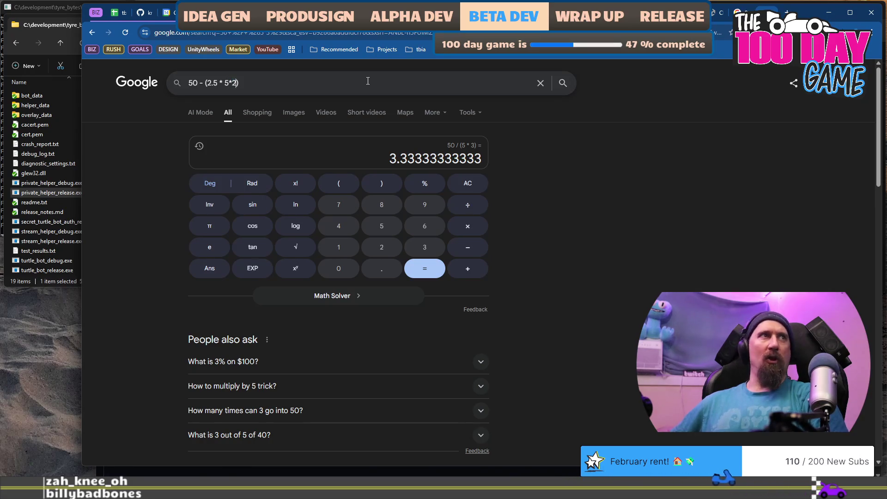
text())
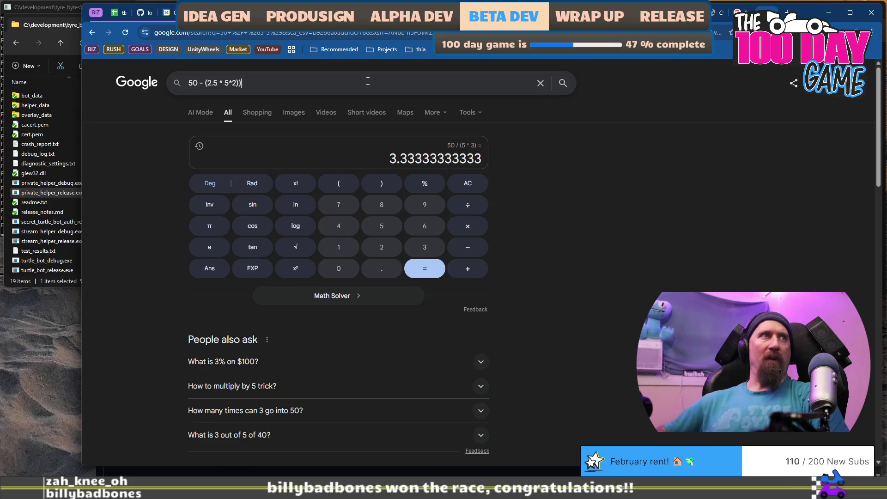
key(Return)
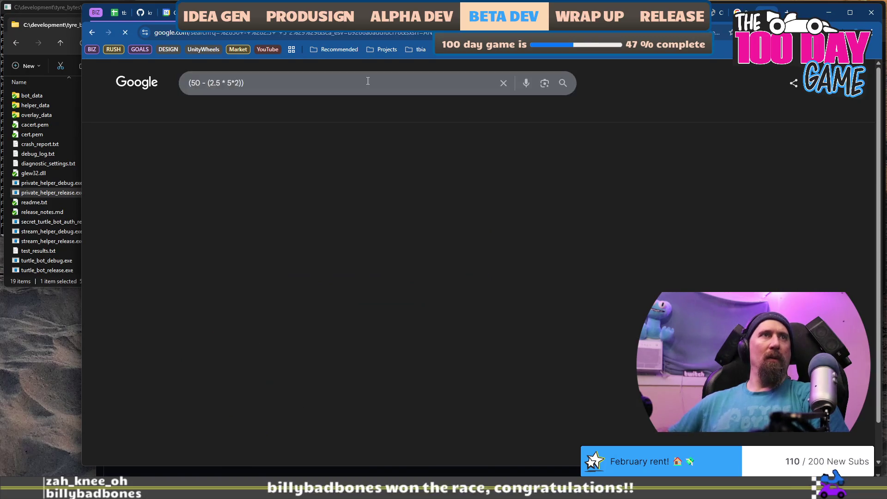
click(367, 83)
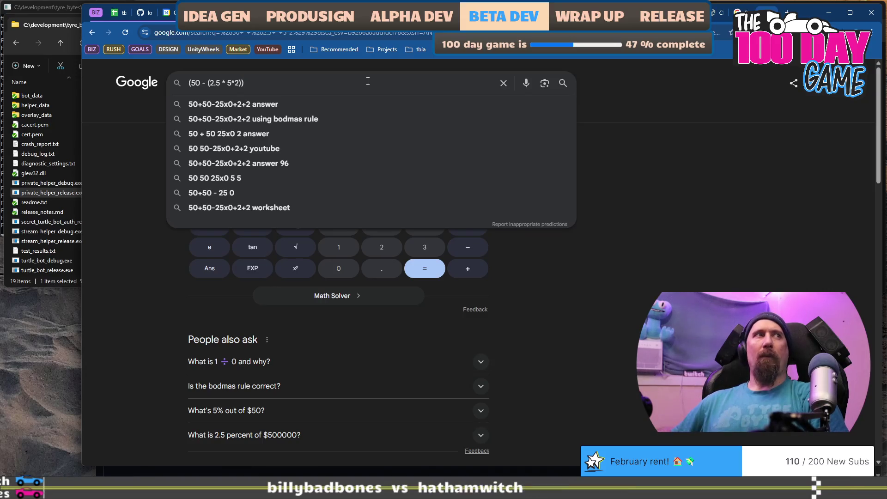
key(alt+Tab)
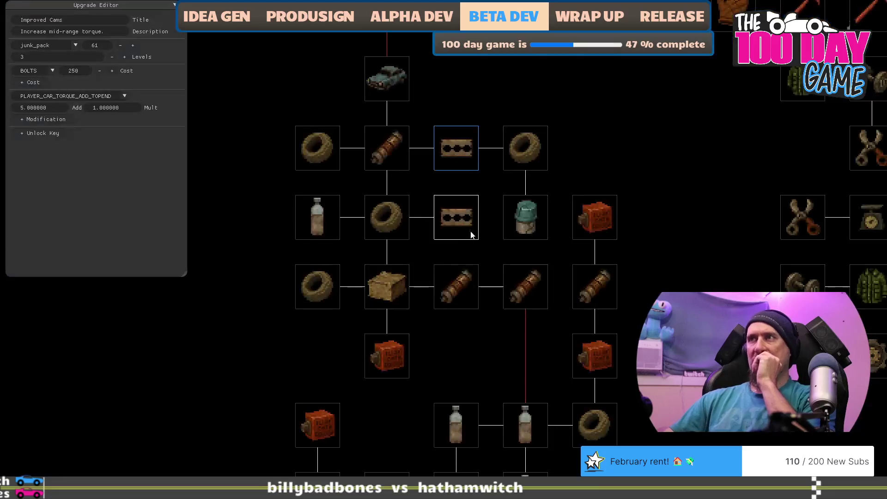
Pan the upgrade tree and select Powerful Engine (3 levels, 250 BOLTS, engine torque +5.0).
key(d)
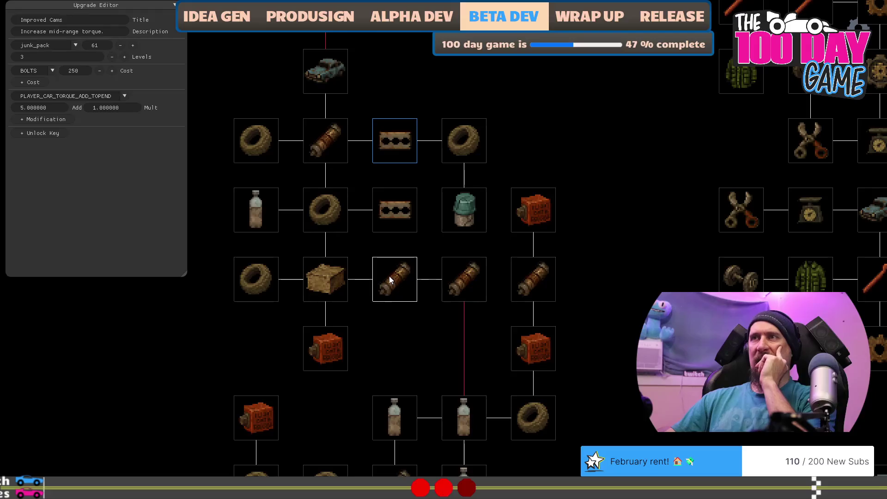
click(389, 275)
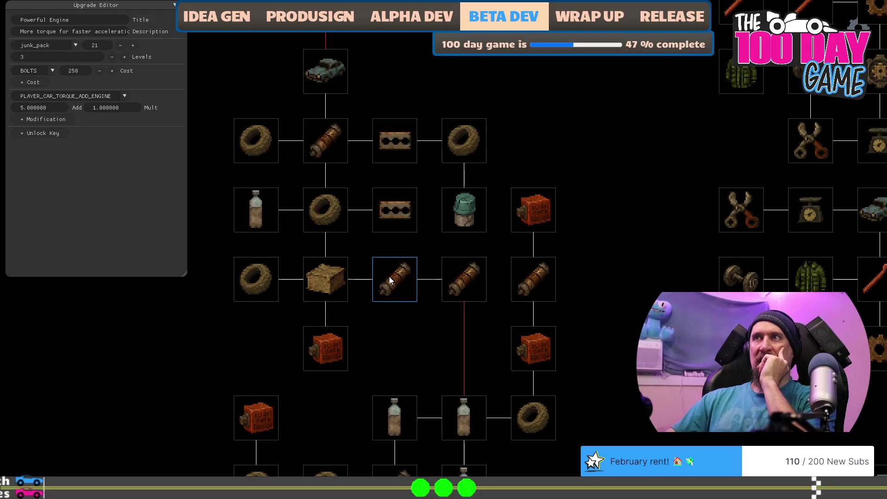
key(a)
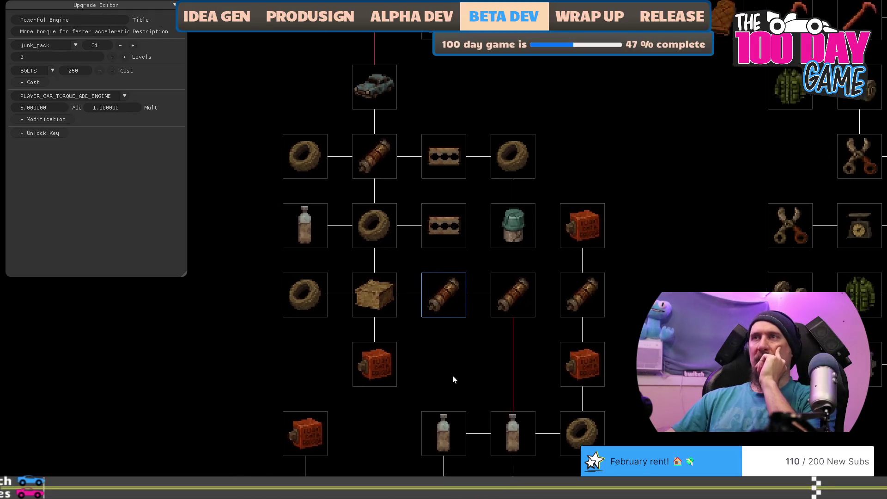
mouse_move(448, 350)
mouse_down()
mouse_move(399, 305)
mouse_move(395, 264)
mouse_move(468, 306)
mouse_move(500, 343)
mouse_up()
mouse_move(445, 291)
mouse_down()
mouse_move(489, 410)
mouse_move(476, 280)
mouse_move(425, 283)
mouse_move(412, 426)
mouse_move(400, 371)
mouse_up()
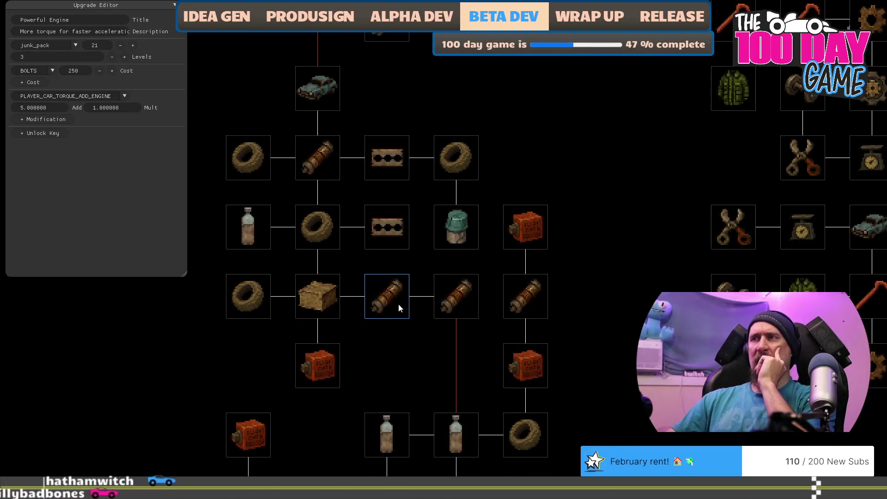
click(465, 298)
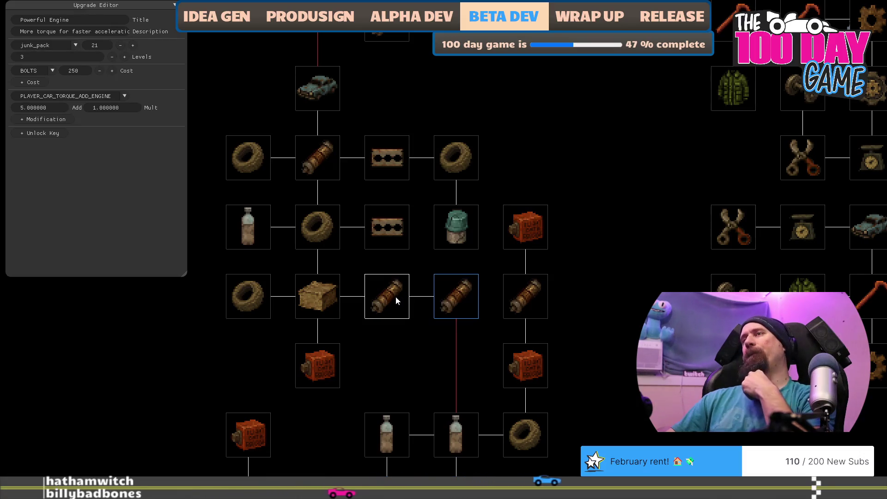
Swap the Powerful Engine and Air Filter tiles into each other's slots in the upgrade tree.
drag(396, 300, 534, 162)
click(440, 244)
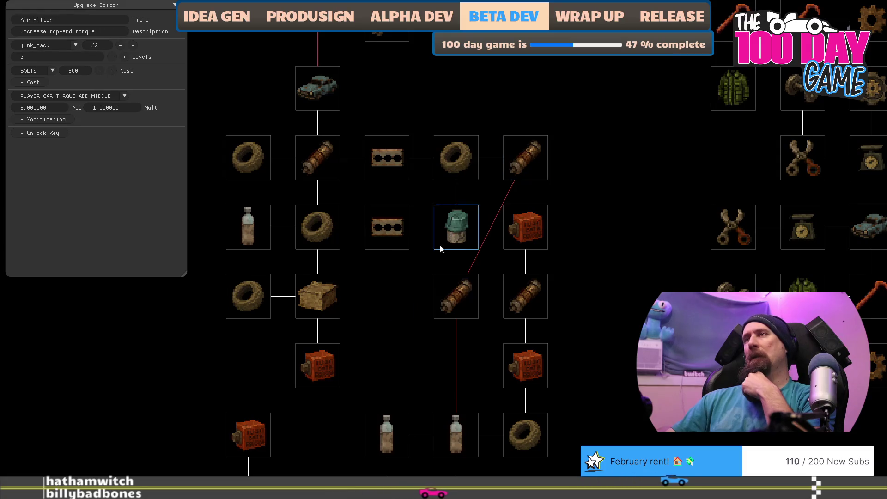
drag(440, 249, 366, 310)
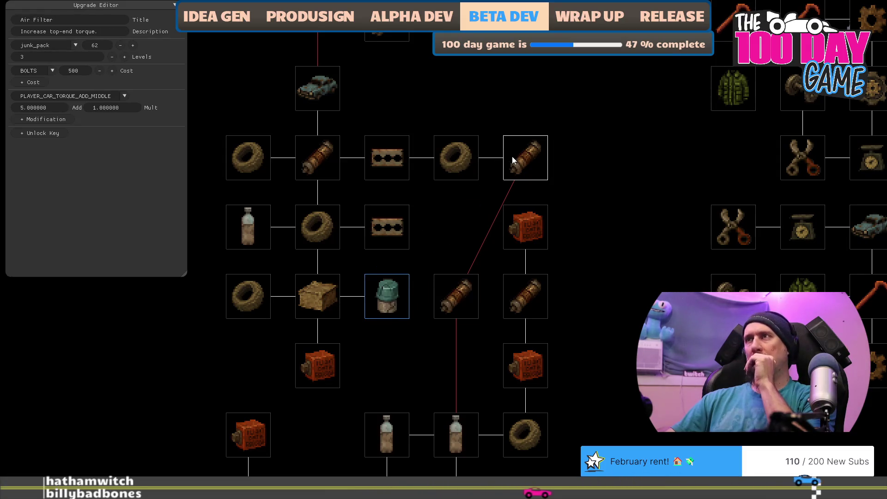
drag(512, 157, 466, 231)
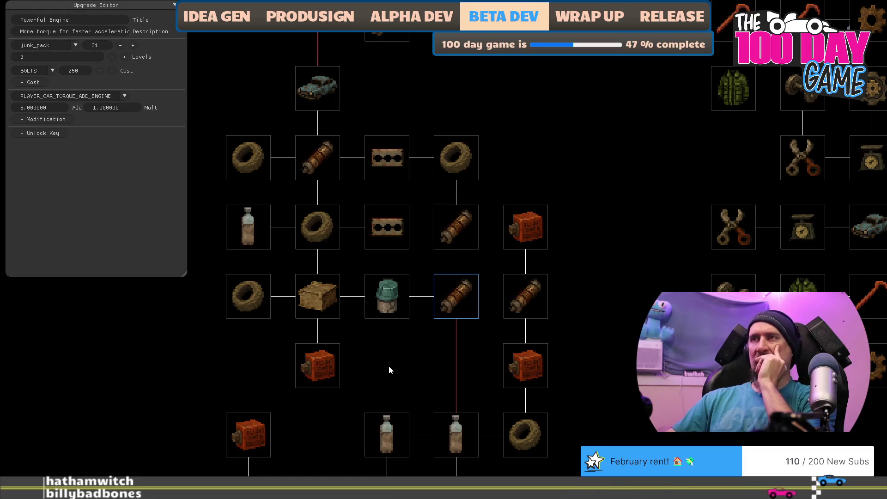
click(460, 232)
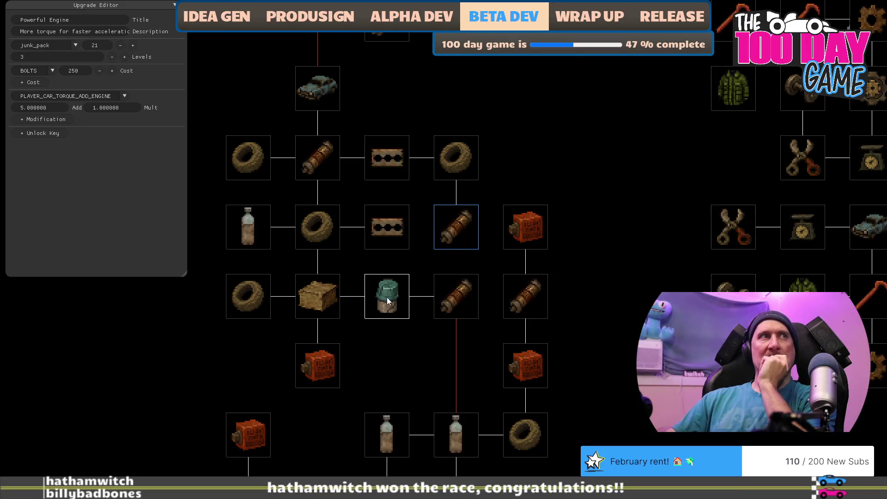
Set the Air Filter upgrade's stat modifier to TORQUE_ADD_ENGINE.
click(387, 298)
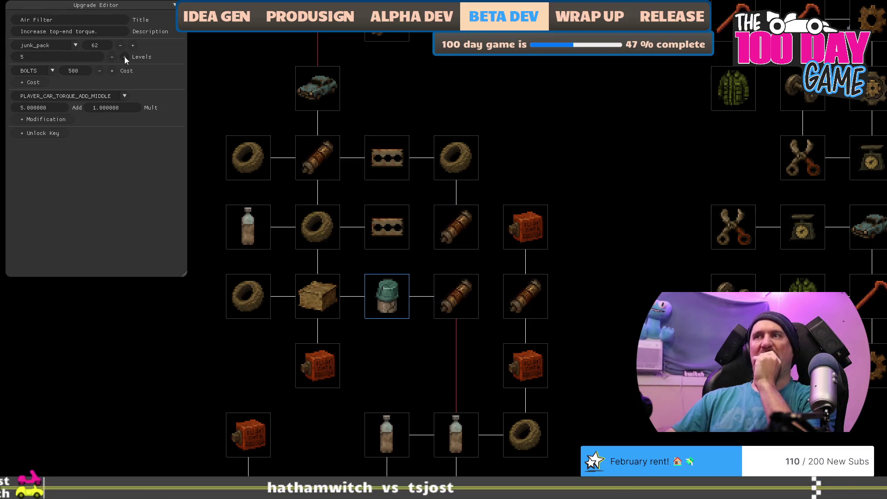
drag(405, 351, 432, 319)
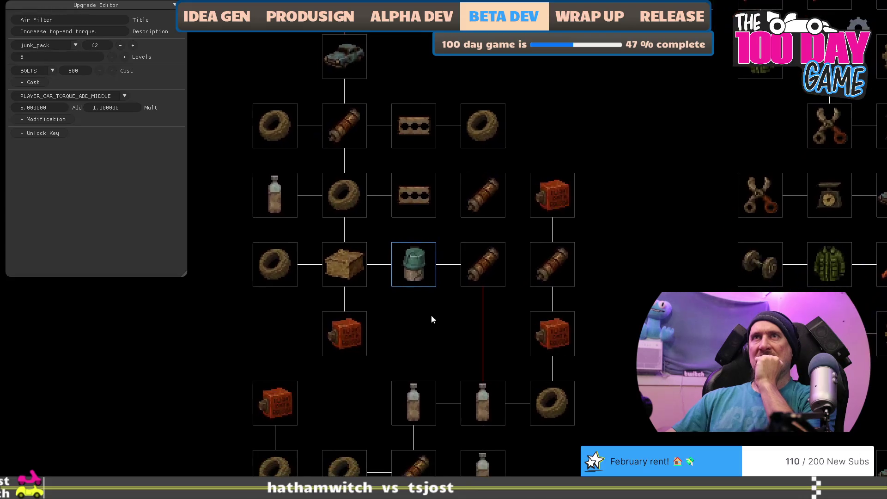
click(124, 96)
scroll(107, 118, down, 3)
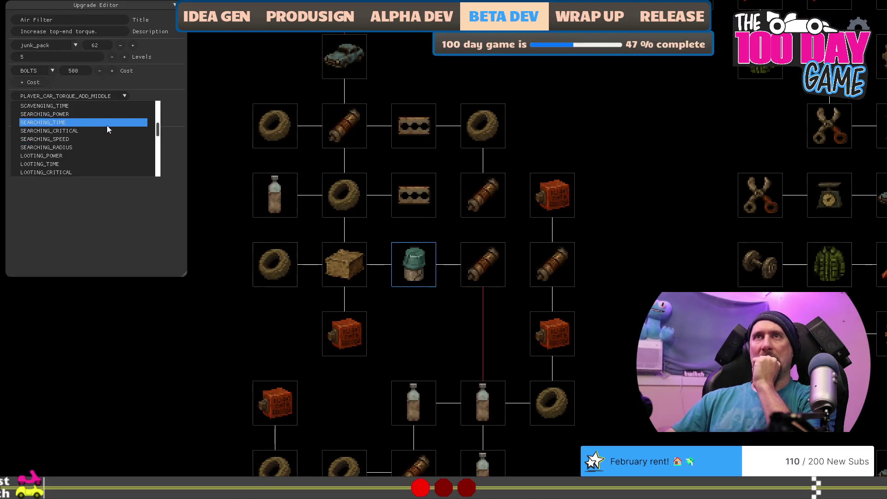
scroll(107, 129, down, 5)
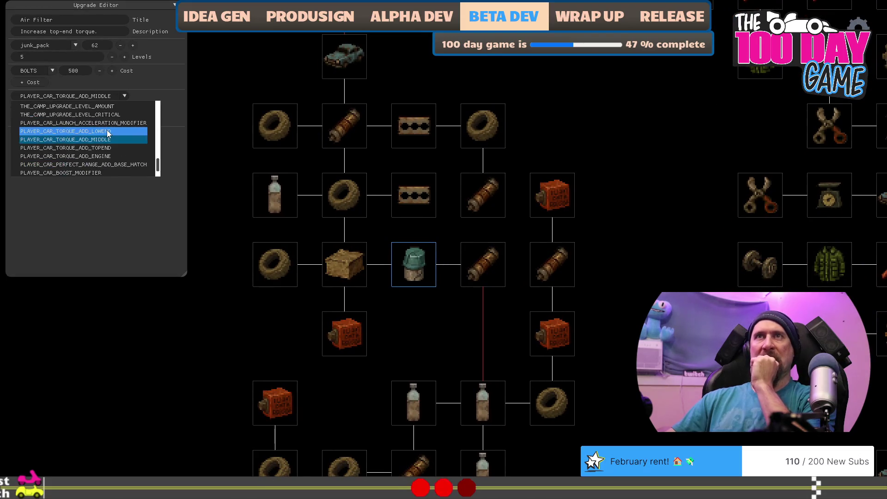
click(115, 156)
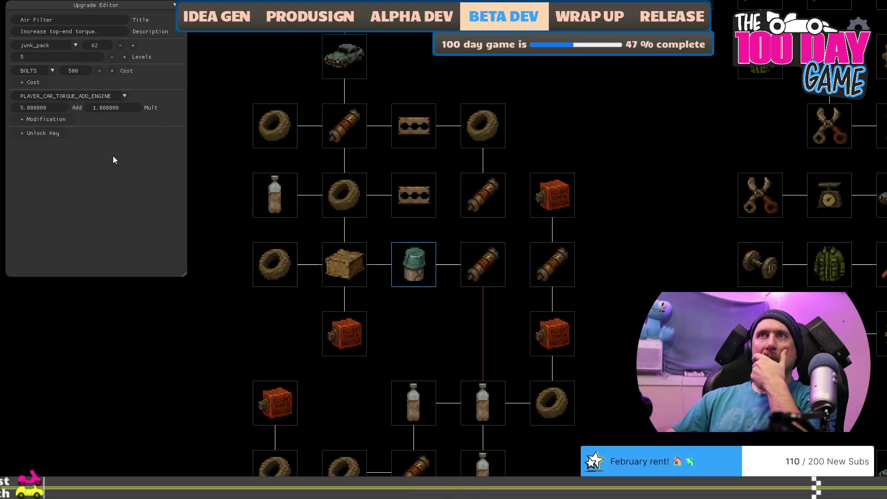
Give the upper Improved Cams upgrade an Add of 2.5 with the TORQUE_ADD_ENGINE modifier.
click(354, 330)
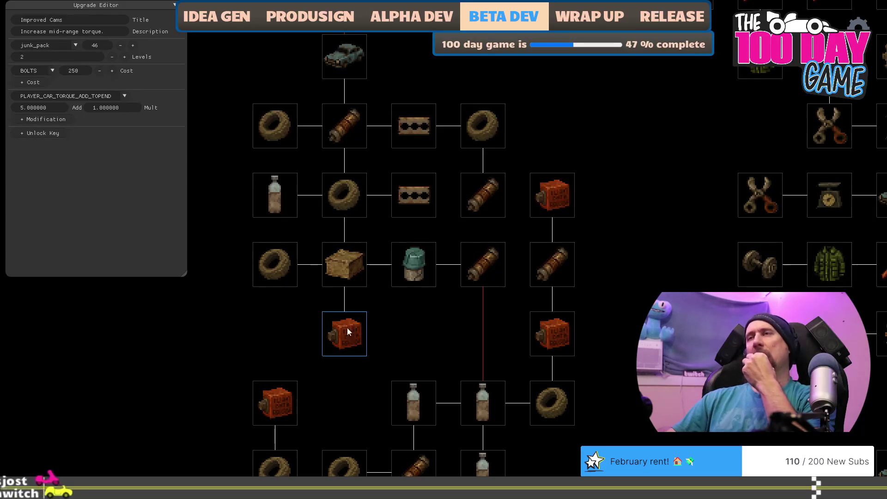
click(416, 127)
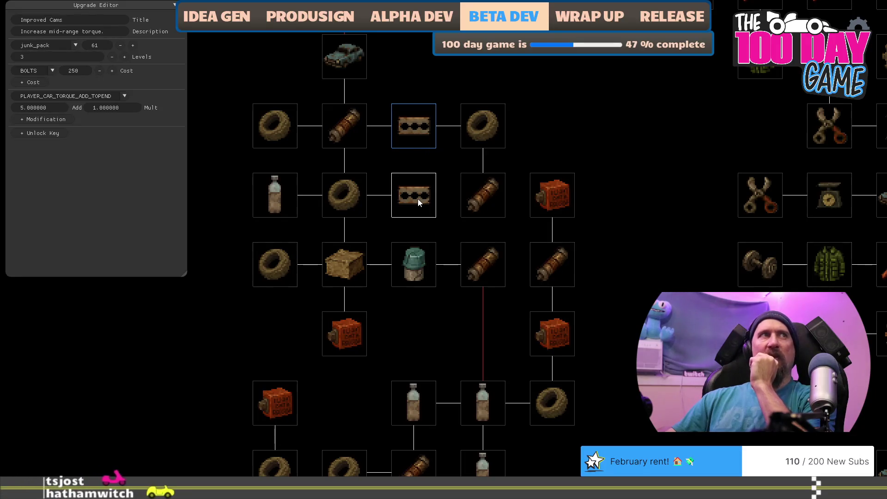
click(51, 110)
text(2.5)
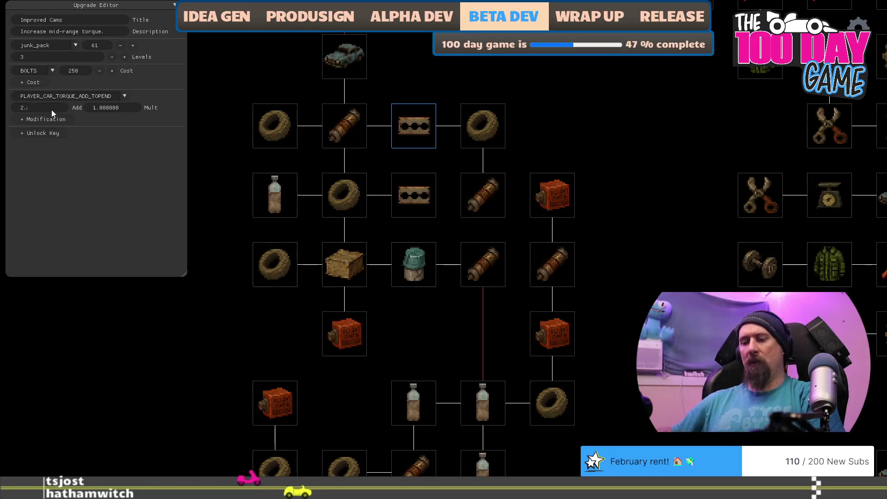
click(124, 96)
scroll(107, 138, down, 2)
scroll(109, 139, down, 1)
scroll(116, 145, down, 1)
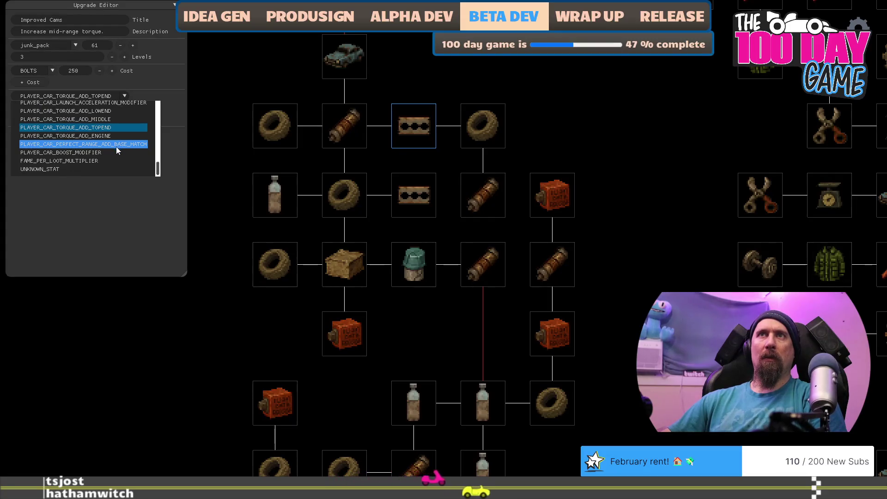
click(70, 164)
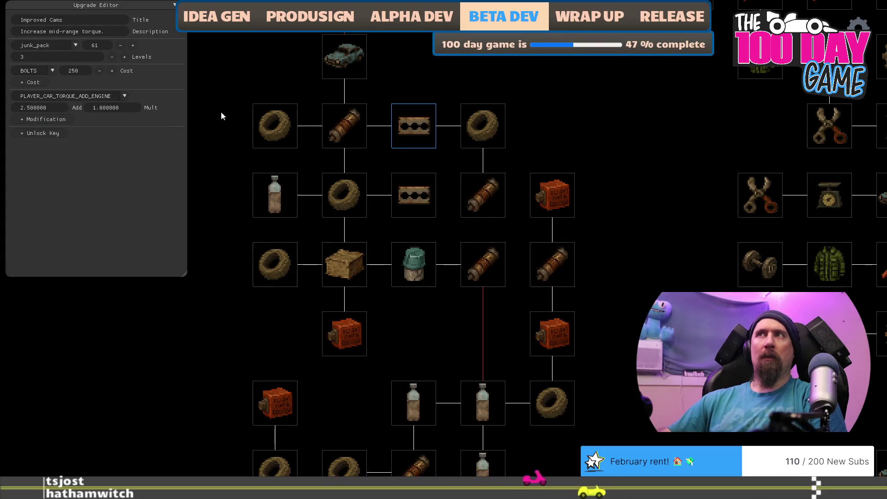
Raise the lower Improved Cams tile's upgrade levels to 5.
mouse_move(398, 132)
mouse_down()
mouse_move(413, 58)
mouse_move(402, 189)
mouse_up()
click(412, 193)
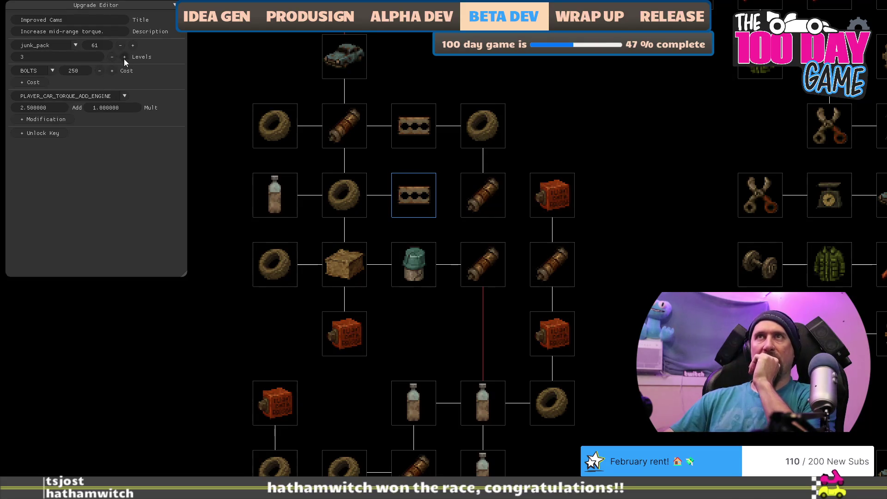
click(430, 133)
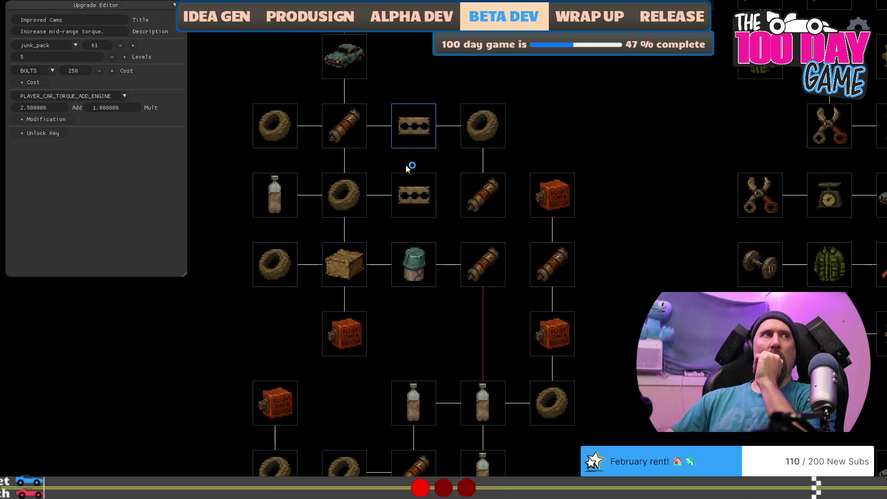
click(192, 86)
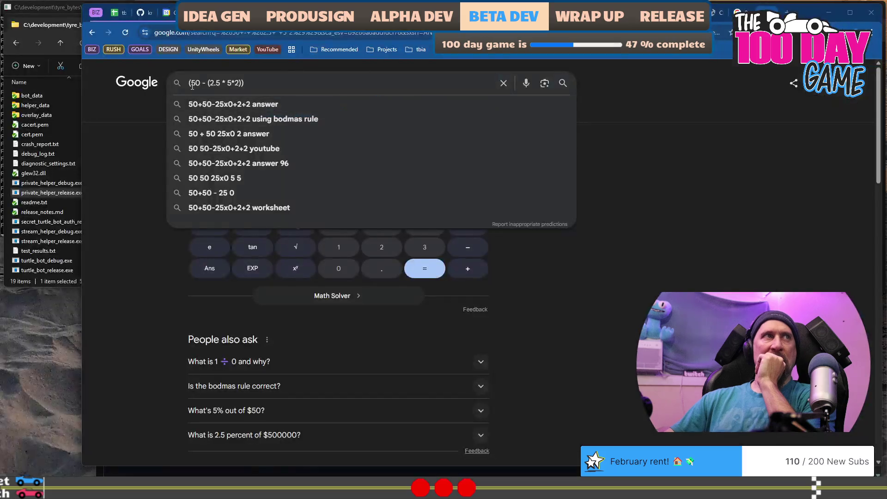
Add a space in the (50 - (2.5 * 5*2)) expression and go back to the Upgrade Editor.
click(220, 83)
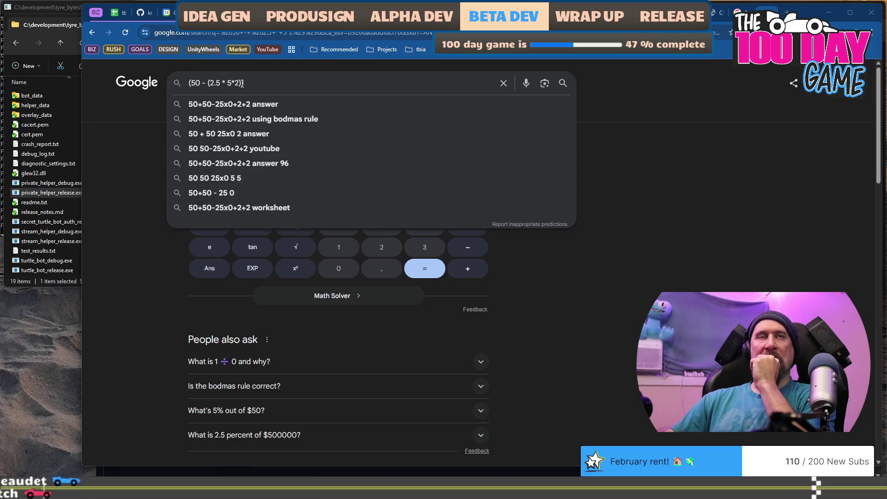
key(alt+Tab)
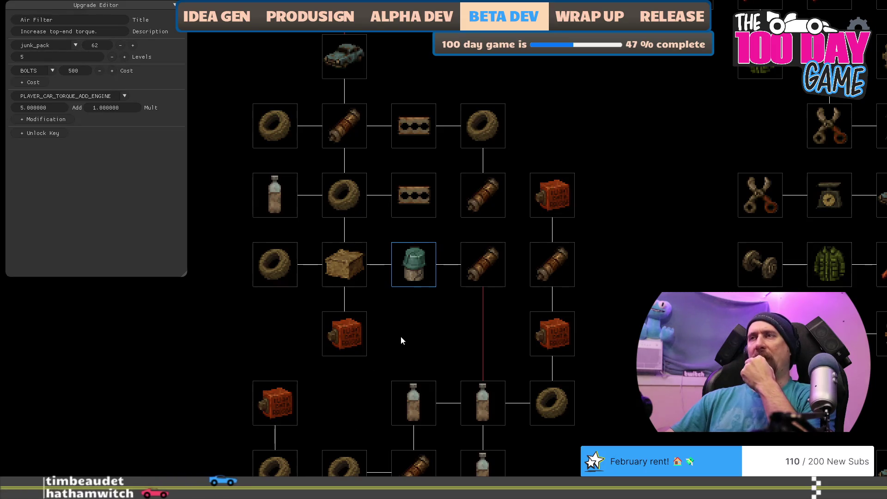
Duplicate the 100-bits cheer line under Week 223 in tbia_support.md, then return to the game.
drag(401, 336, 383, 368)
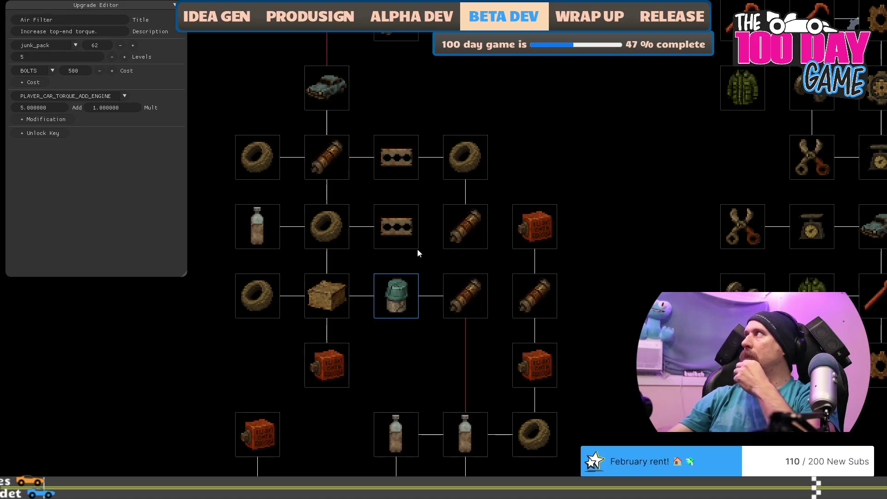
mouse_move(387, 350)
mouse_down()
mouse_move(445, 310)
mouse_move(429, 336)
mouse_up()
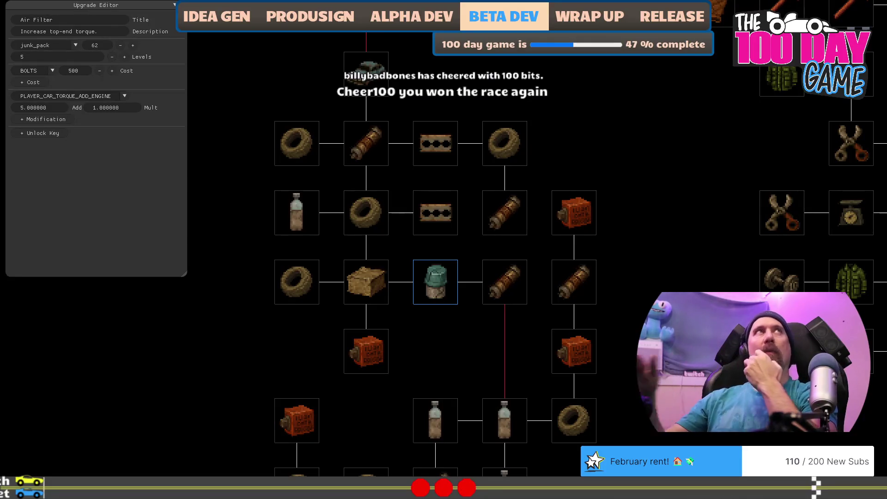
key(alt+Tab)
click(585, 308)
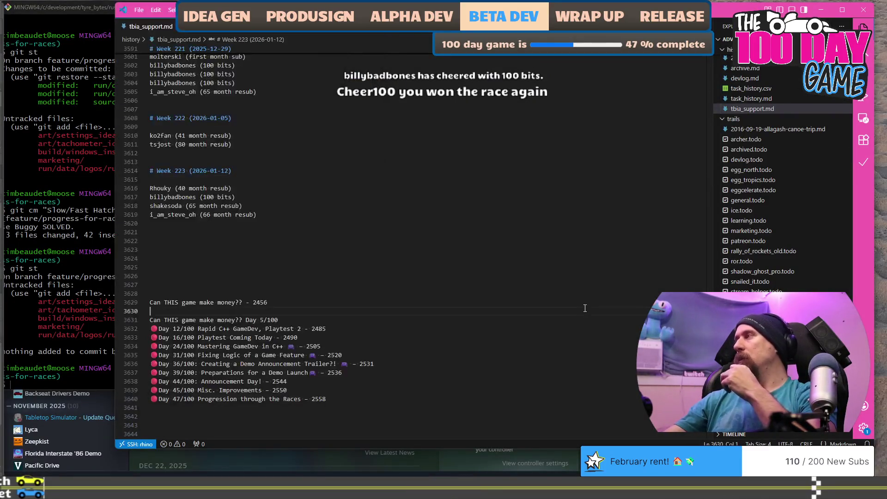
click(354, 197)
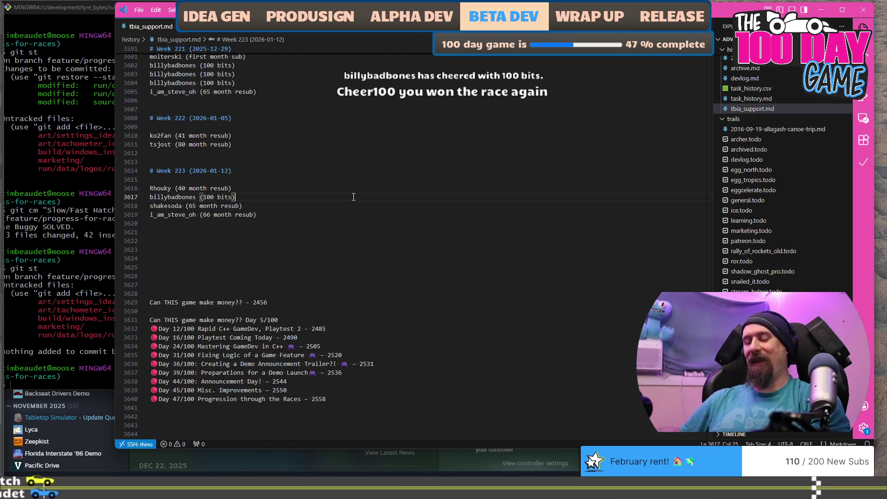
key(ctrl+c)
key(Down)
key(Down)
key(Down)
key(ctrl+v)
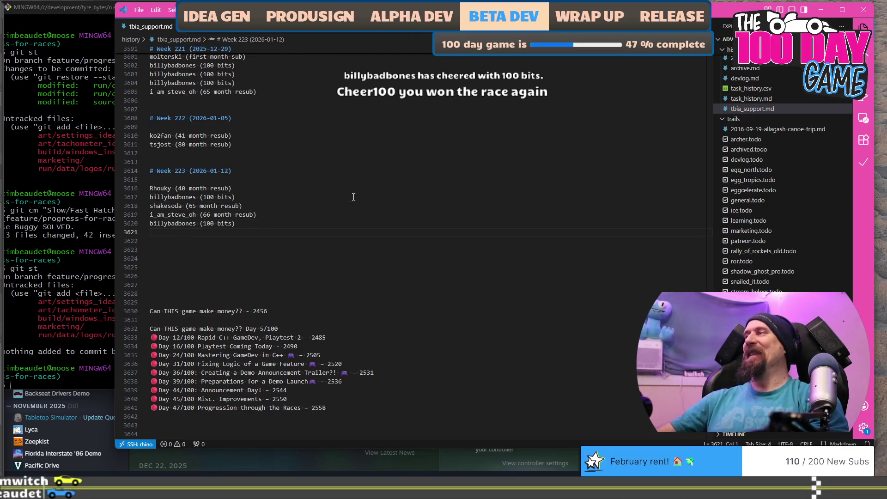
key(alt+Tab)
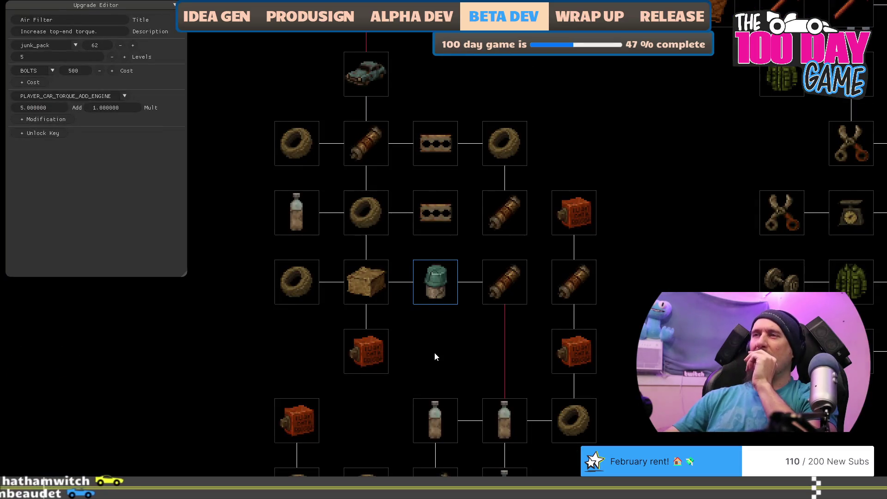
drag(434, 352, 414, 323)
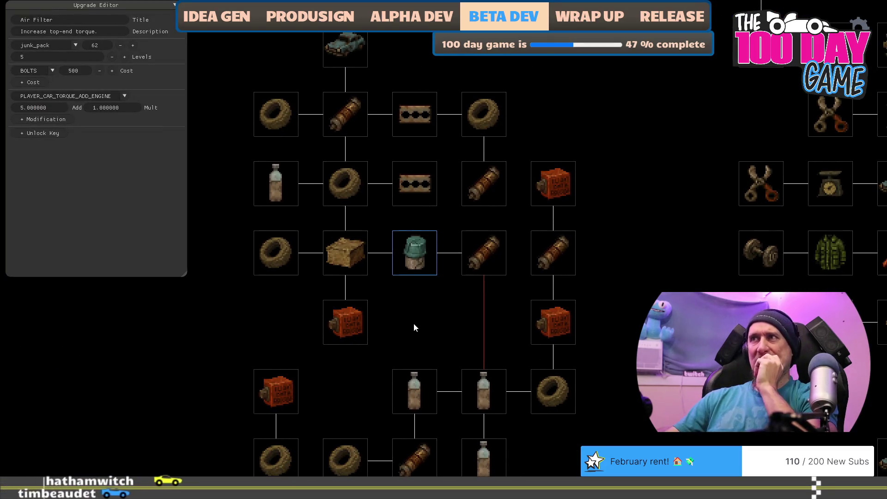
drag(414, 306, 382, 347)
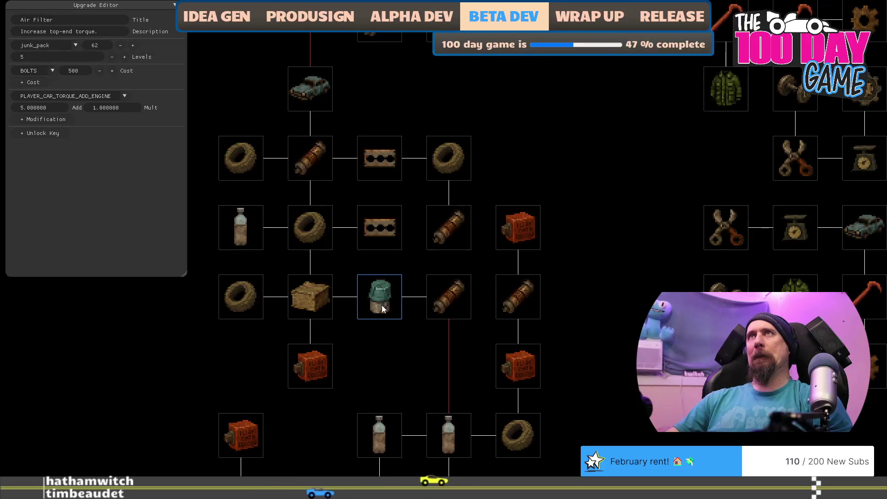
key(Up)
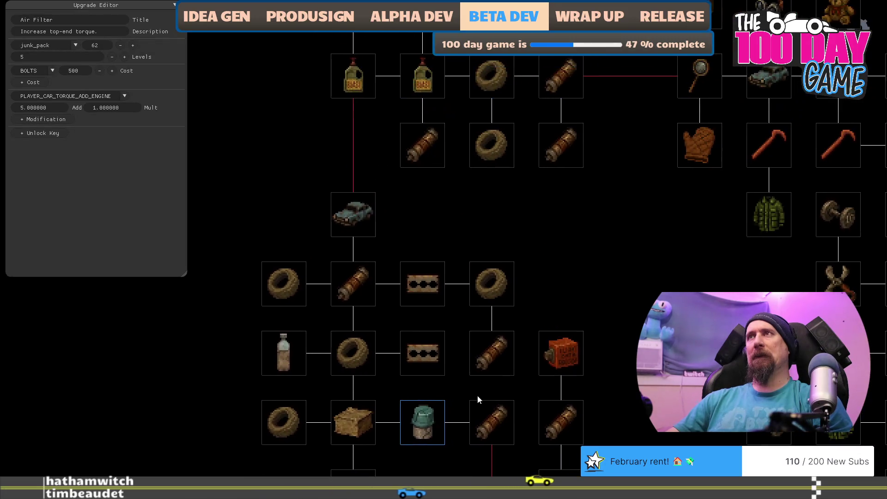
key(Down)
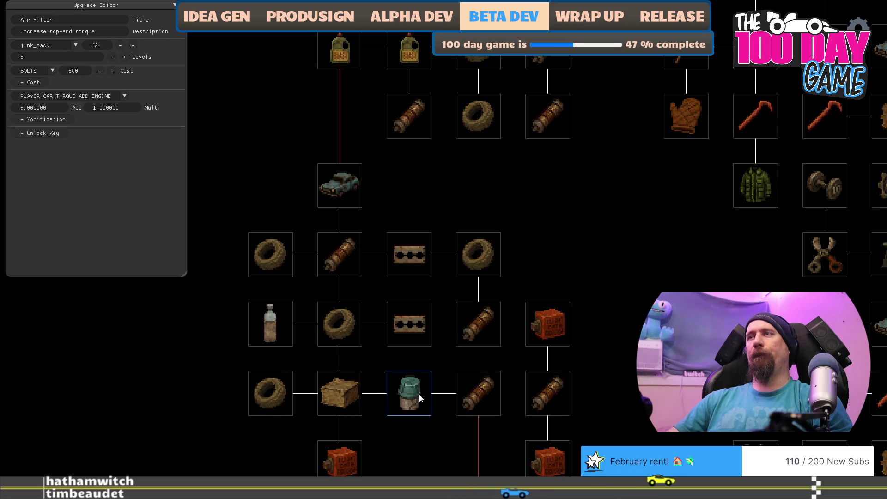
mouse_move(608, 188)
mouse_down()
mouse_move(552, 248)
mouse_move(494, 157)
mouse_up()
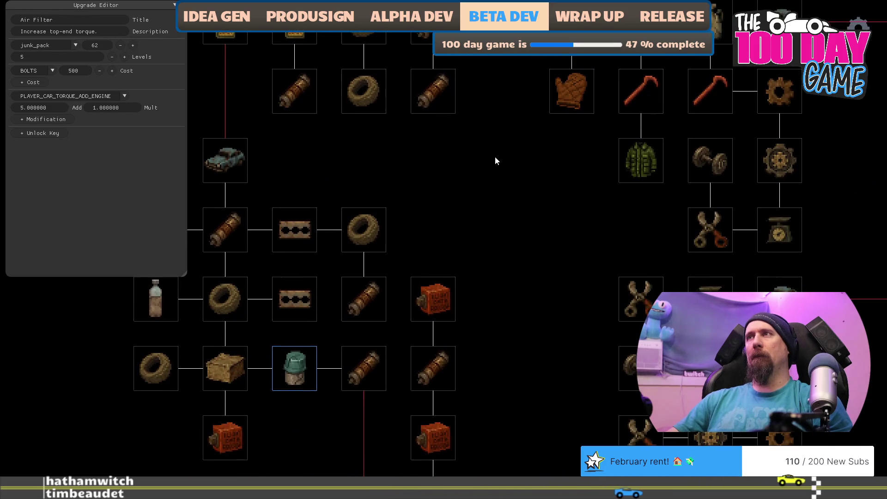
mouse_move(495, 161)
mouse_down()
mouse_move(495, 153)
mouse_move(513, 209)
mouse_move(506, 229)
mouse_up()
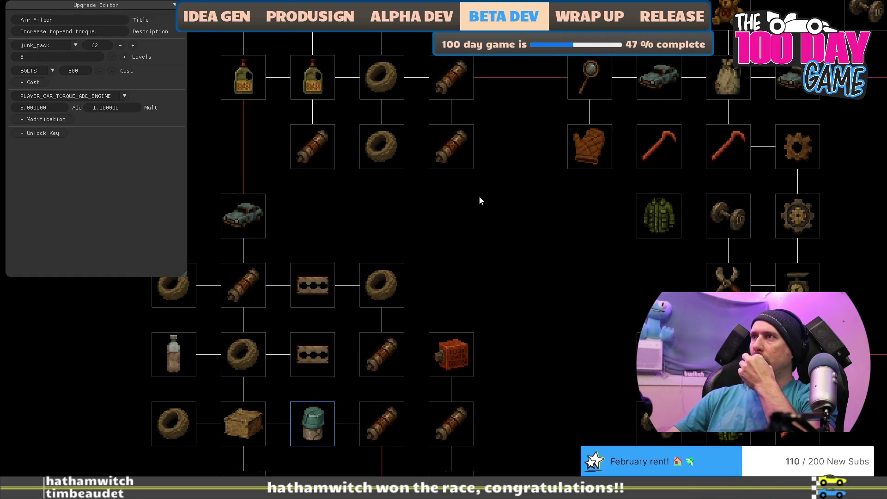
drag(478, 203, 484, 261)
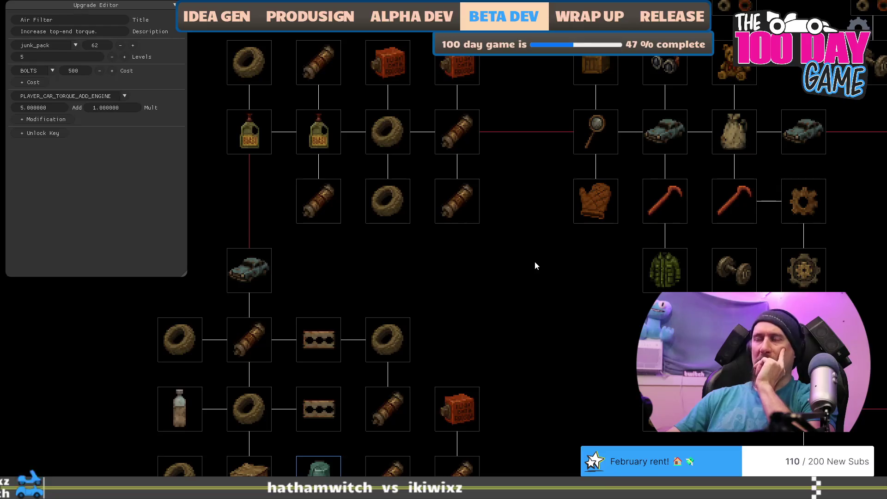
scroll(534, 262, down, 5)
mouse_move(547, 197)
mouse_down()
mouse_move(554, 138)
mouse_move(575, 215)
mouse_move(661, 259)
mouse_up()
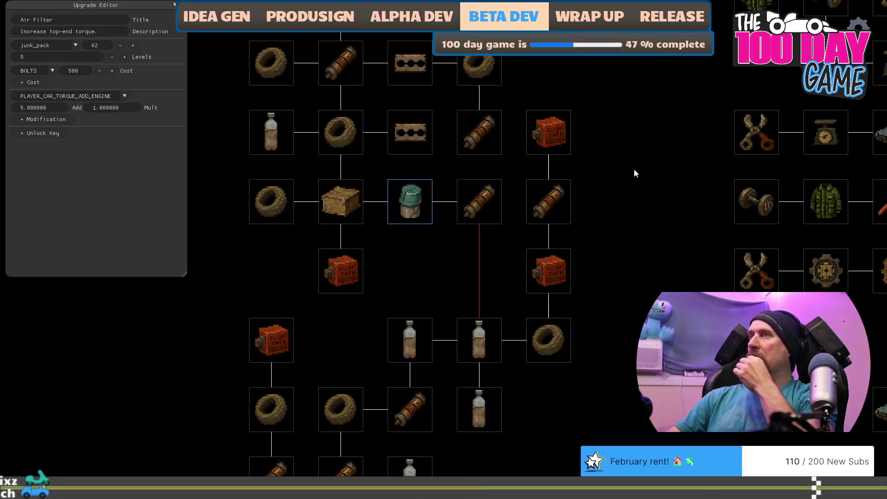
mouse_move(642, 107)
mouse_down()
mouse_move(650, 273)
mouse_move(651, 190)
mouse_up()
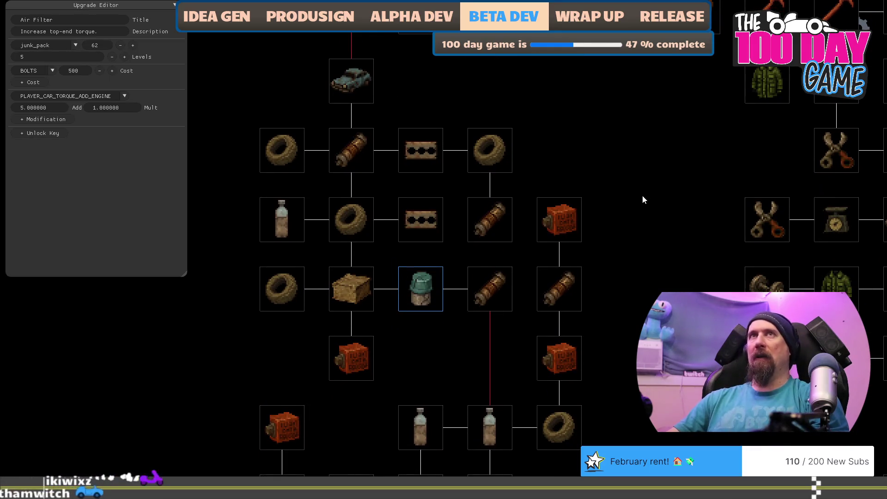
key(Escape)
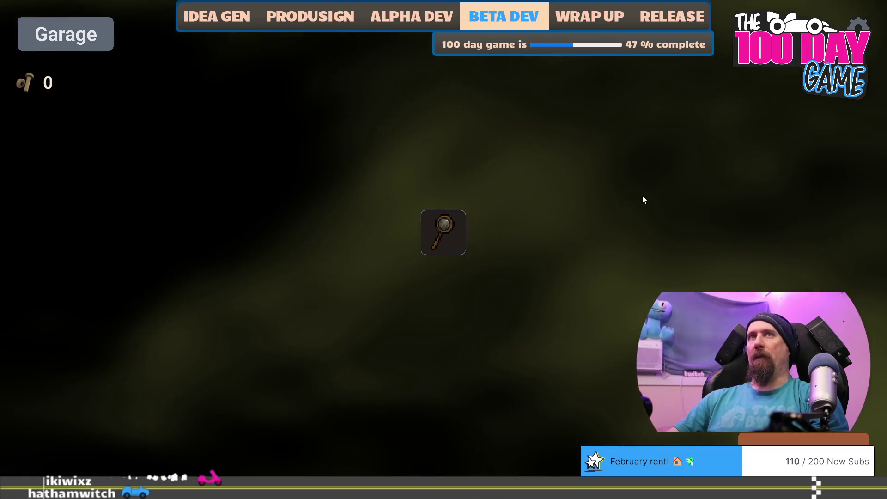
Use the dev console to give 5000 fame and 50000 money.
key(grave)
text(give 50)
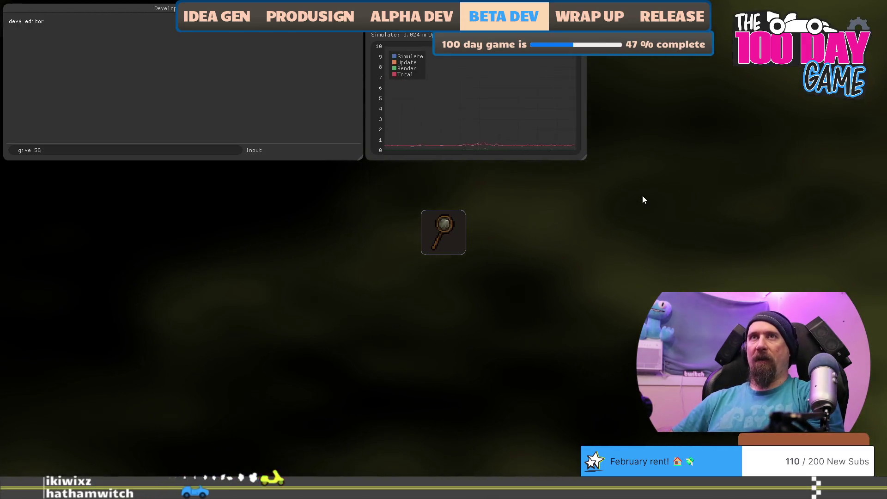
text(00 fame)
key(Return)
text(giv)
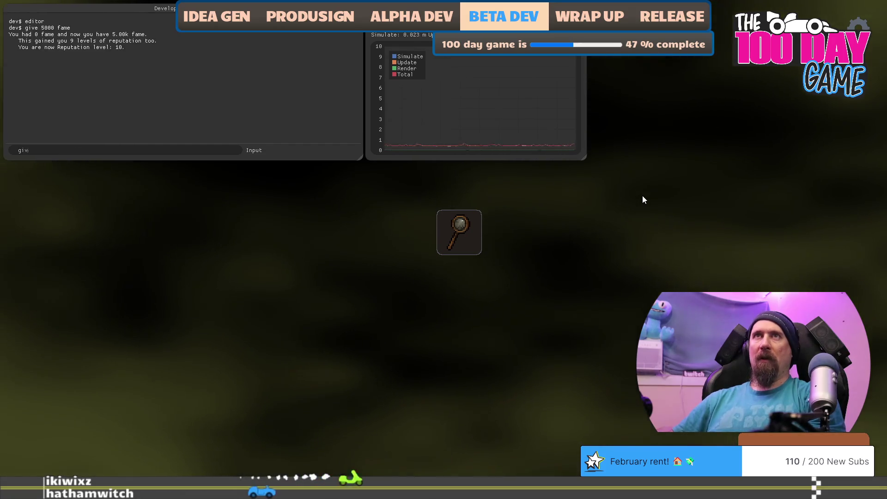
text(e 50000 money)
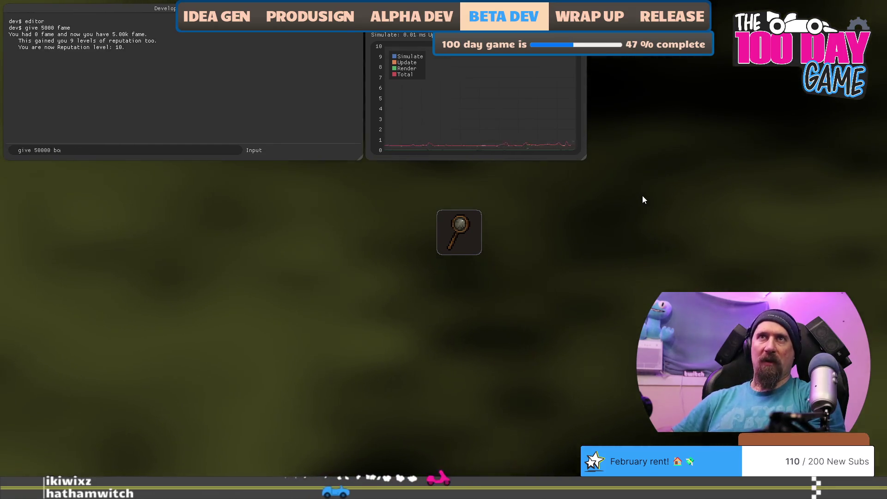
key(Return)
key(grave)
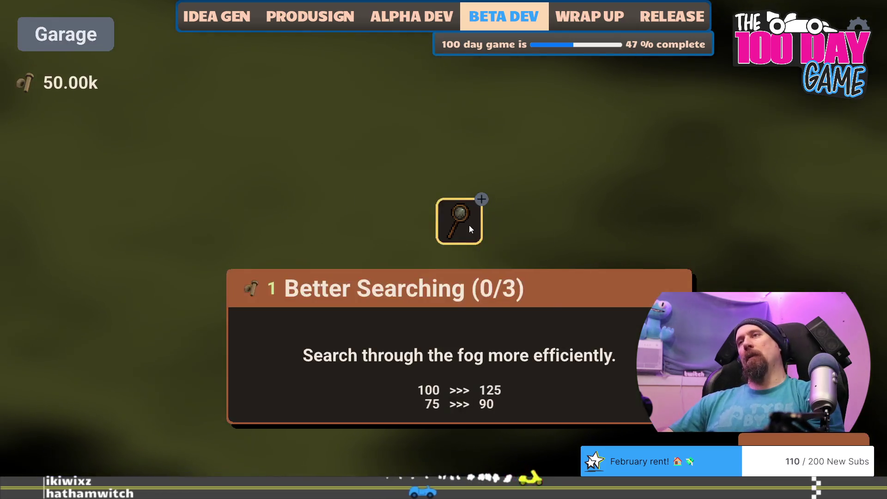
Buy the first Better Searching level, then print the car's stats with the car console command.
click(469, 225)
mouse_move(392, 157)
mouse_down()
mouse_move(454, 168)
mouse_move(485, 134)
mouse_up()
key(grave)
text(r)
key(Return)
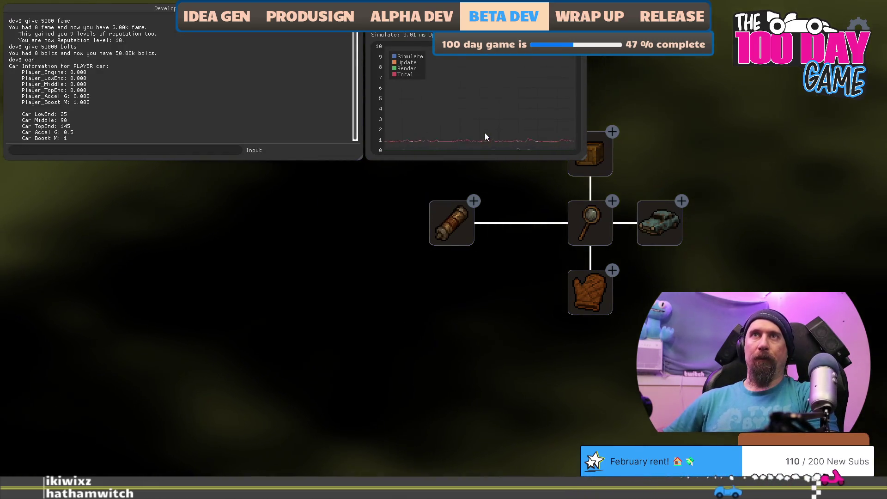
key(grave)
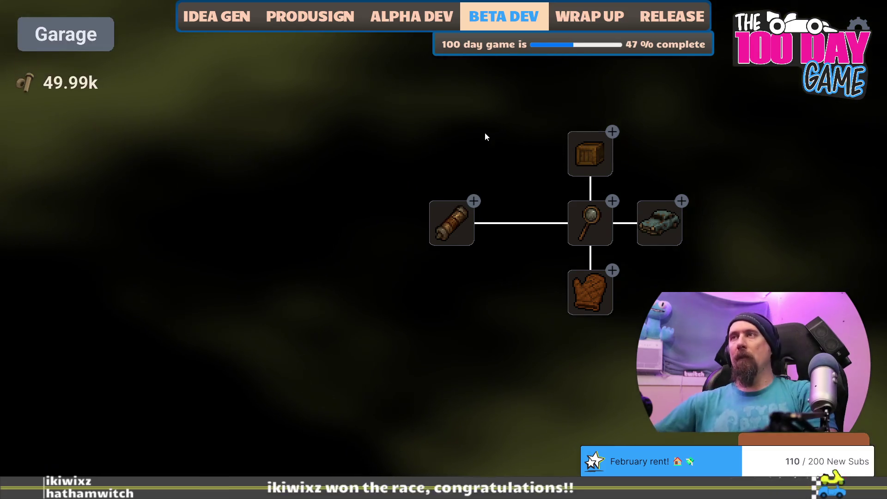
Max out the Fuel Filter, both Improved Cams, Grip and Fuel Pump upgrades.
click(525, 240)
click(522, 242)
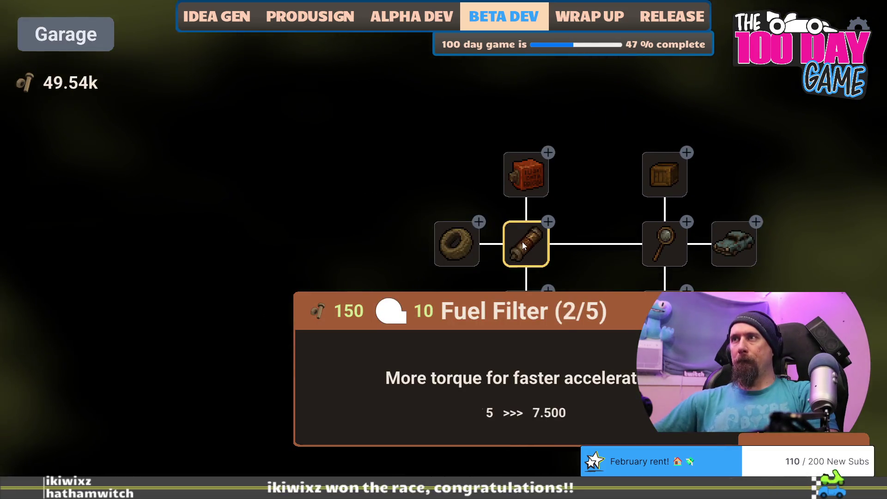
click(522, 242)
click(522, 242)
click(522, 242)
click(528, 184)
click(528, 184)
click(529, 184)
click(529, 185)
click(528, 185)
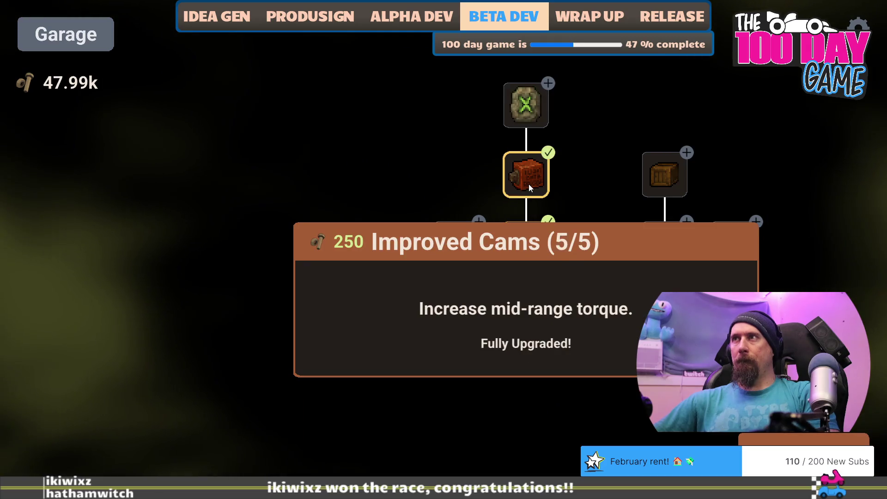
click(464, 247)
click(464, 247)
click(464, 247)
click(464, 247)
click(464, 247)
click(461, 183)
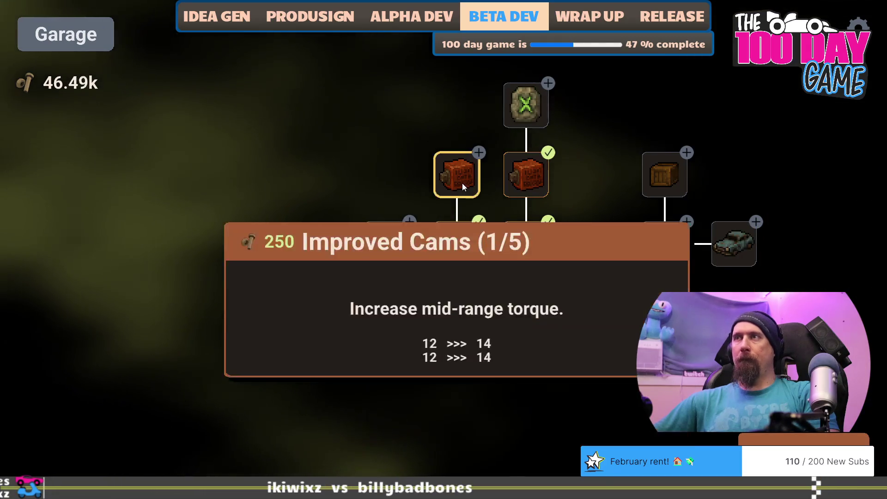
click(461, 183)
click(461, 183)
click(462, 183)
click(462, 183)
click(397, 251)
click(397, 250)
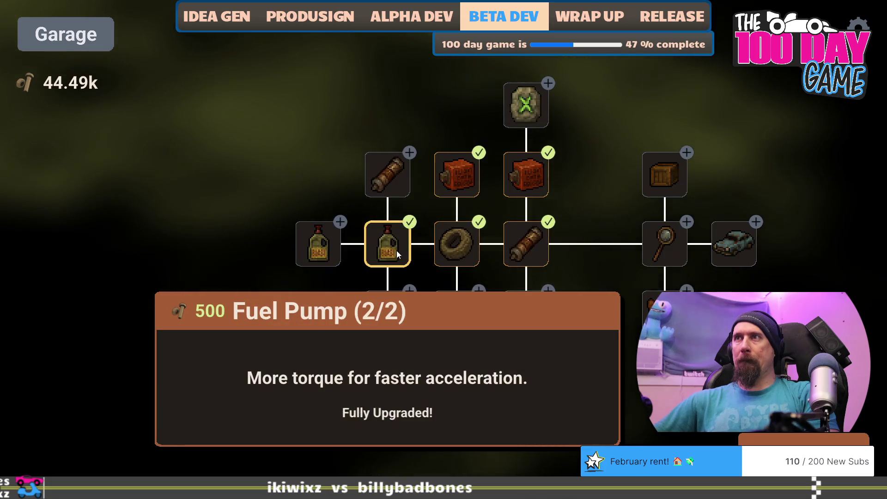
click(384, 184)
click(384, 184)
click(384, 184)
click(383, 183)
click(384, 184)
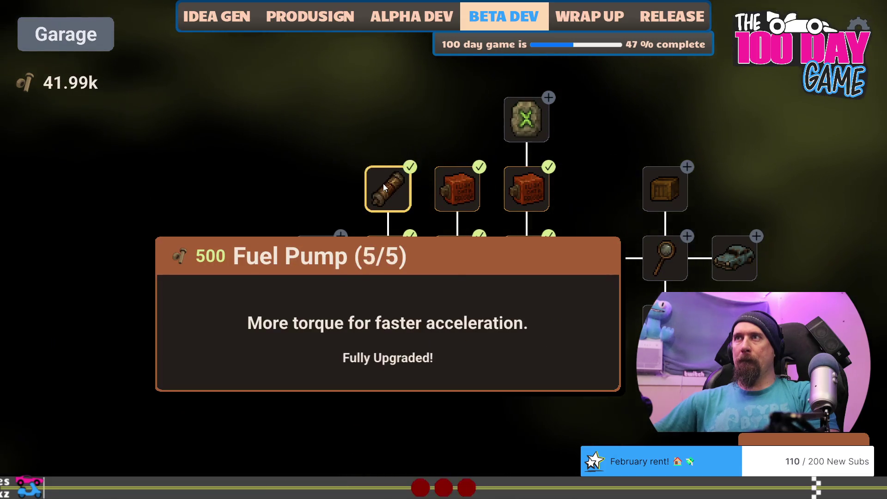
click(322, 256)
click(323, 258)
Max out Grip, the lower Fuel Pump, lower Grip and Fuel Injectors, then buy the car node.
click(315, 191)
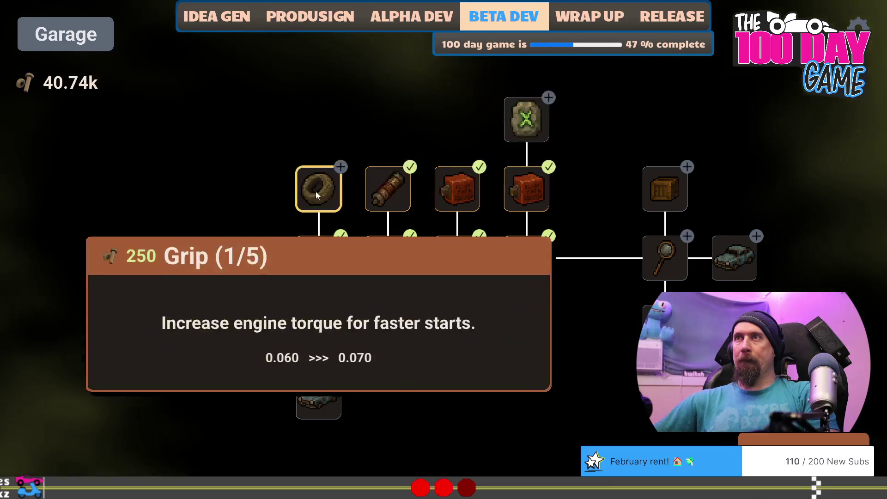
click(315, 191)
click(315, 191)
click(315, 191)
click(315, 191)
click(394, 325)
click(394, 324)
click(394, 324)
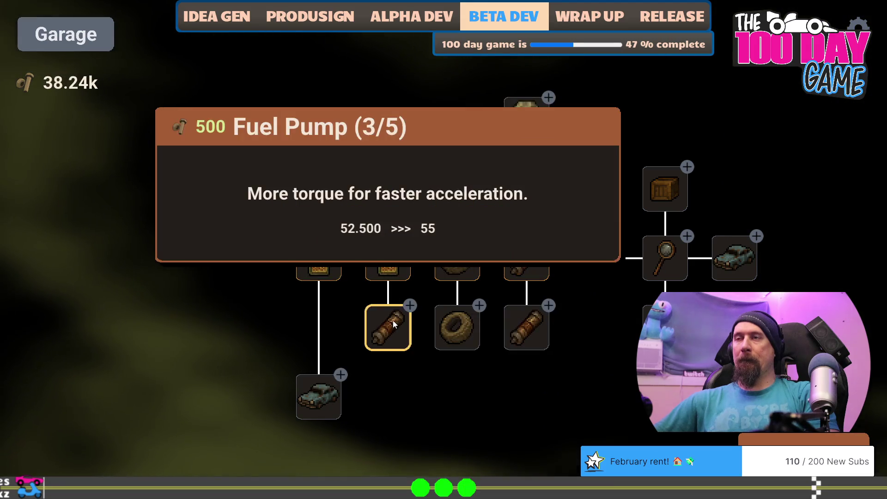
click(394, 325)
click(394, 324)
click(467, 328)
click(467, 328)
click(468, 328)
click(468, 328)
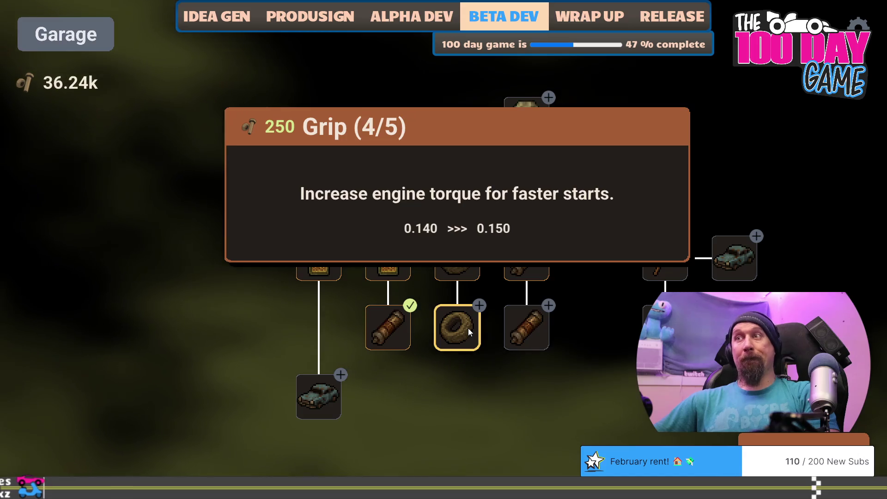
click(468, 328)
click(525, 326)
click(525, 326)
click(525, 326)
click(525, 326)
click(525, 326)
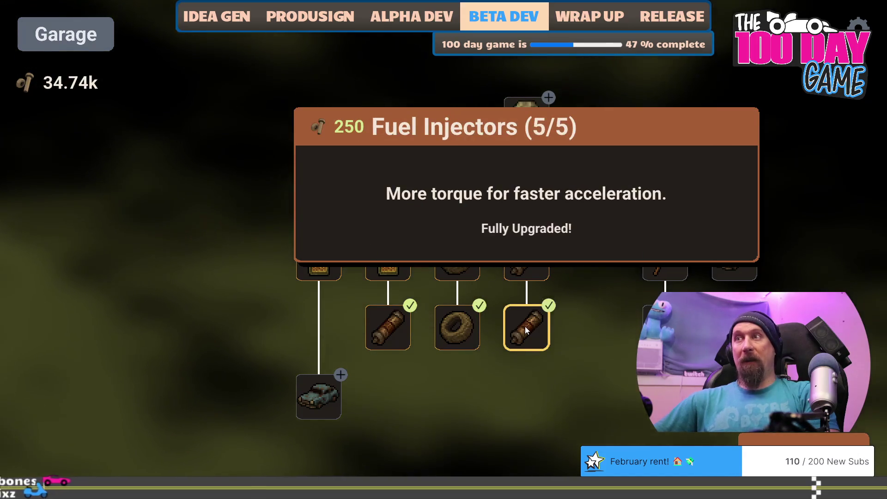
click(358, 219)
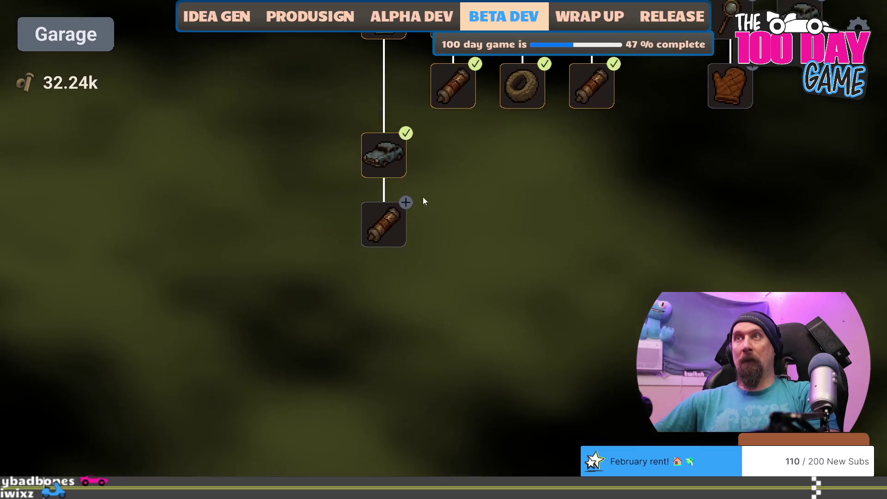
click(387, 221)
Max out Powerful Engine, Improved Cams and the newly unlocked Grip upgrades.
click(456, 235)
click(323, 226)
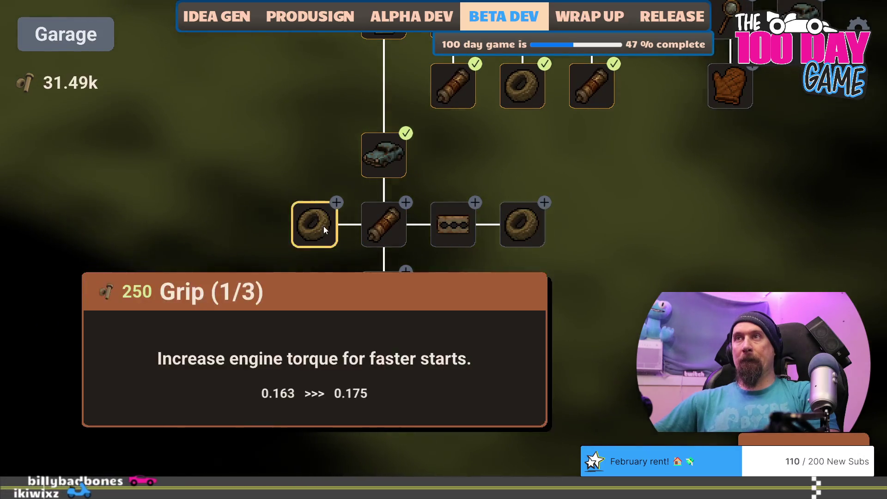
click(323, 226)
click(323, 226)
click(374, 230)
click(374, 230)
click(449, 225)
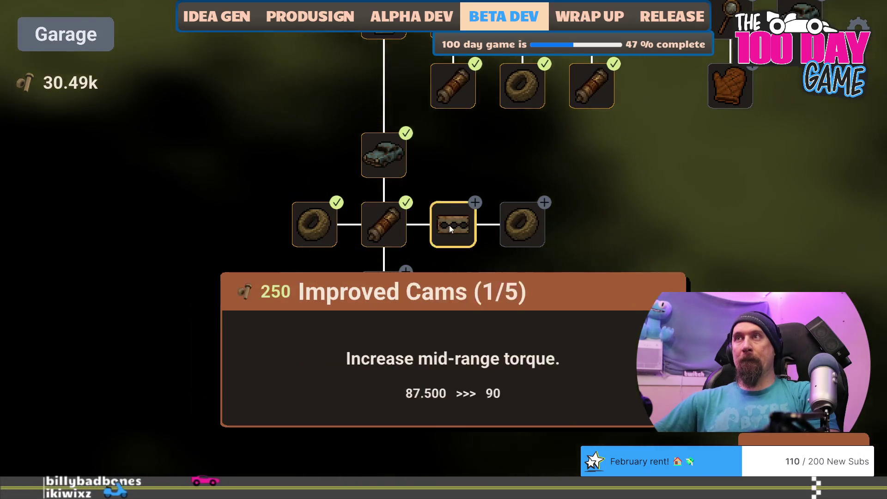
click(449, 225)
click(449, 226)
click(449, 225)
click(449, 226)
click(514, 225)
click(514, 224)
click(514, 224)
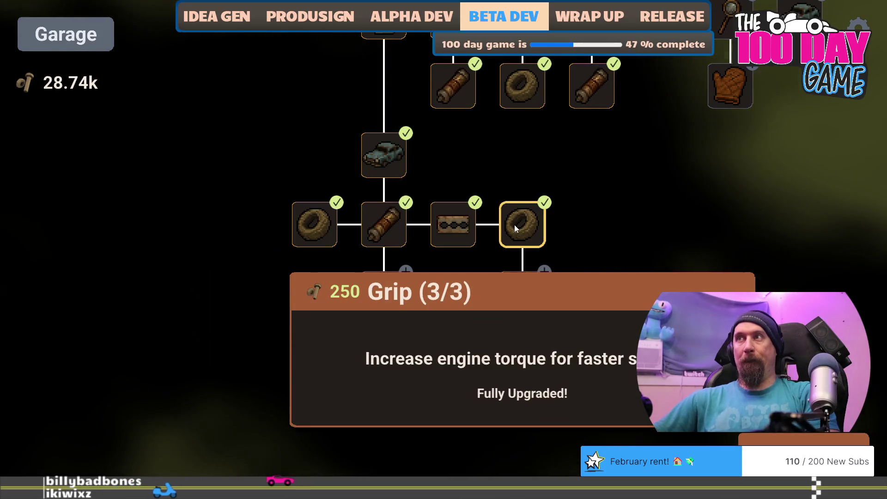
click(558, 213)
click(559, 213)
click(559, 212)
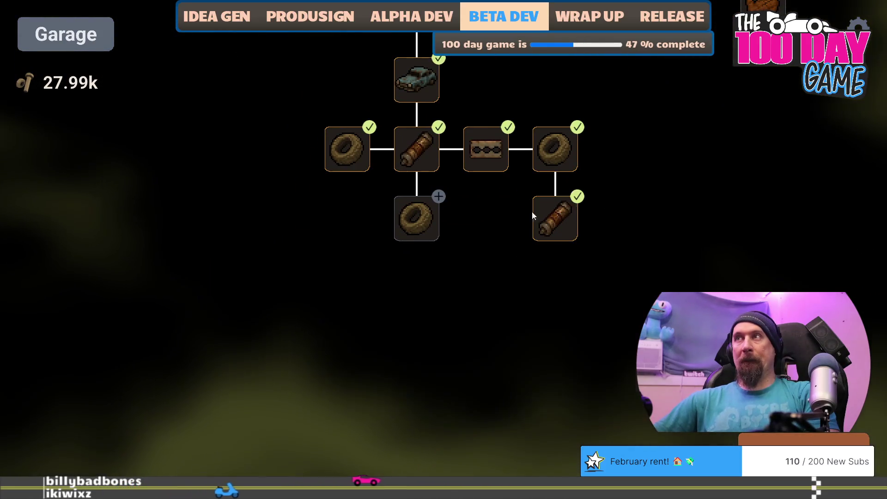
click(415, 219)
click(415, 219)
click(415, 219)
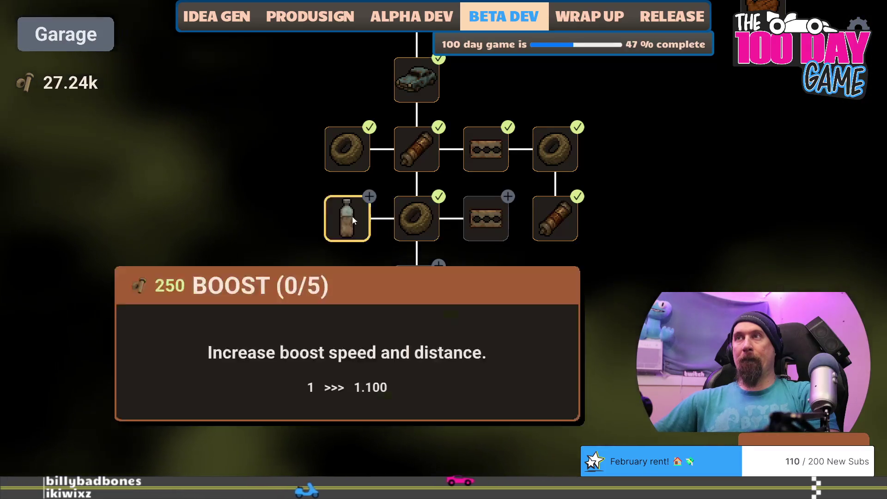
Max out the Boost and Improved Cams upgrades.
click(349, 216)
click(348, 216)
click(348, 216)
click(348, 216)
click(348, 216)
click(484, 215)
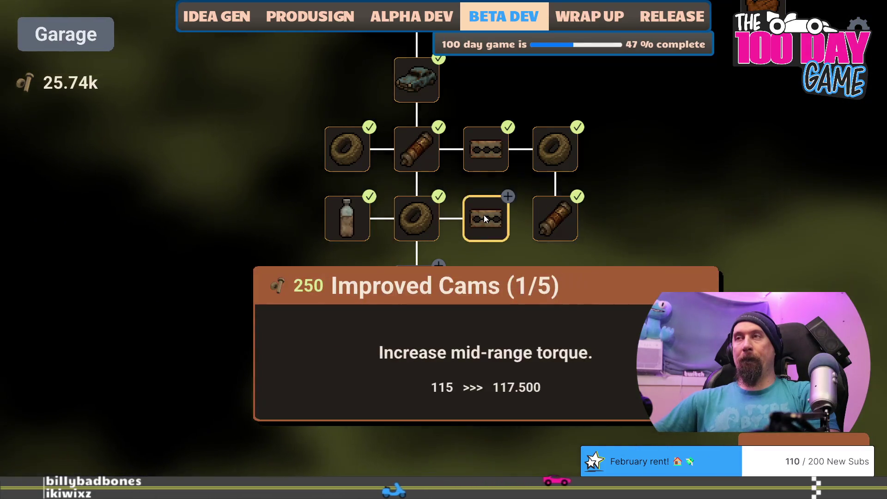
click(483, 215)
click(484, 215)
click(483, 214)
click(484, 215)
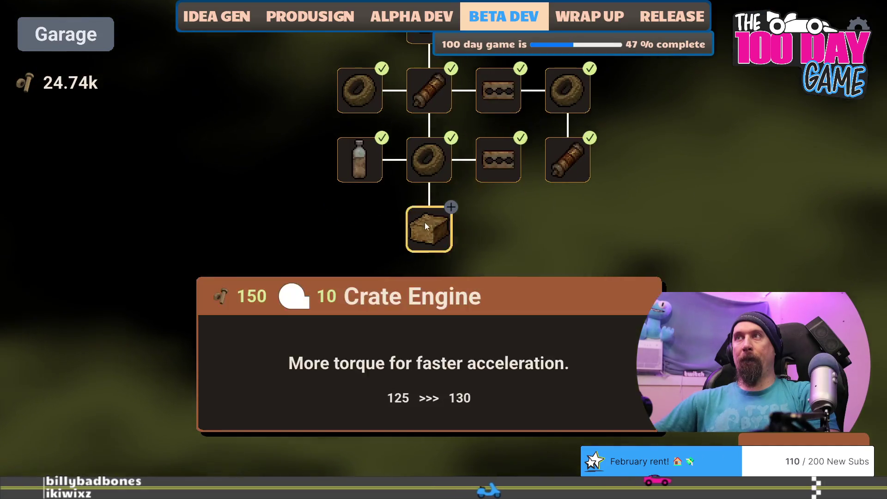
Buy Crate Engine, Grip, Air Filter and Improved Cams, then print car stats: 170 engine, 1.5 boost.
click(425, 223)
click(371, 229)
click(371, 226)
click(371, 226)
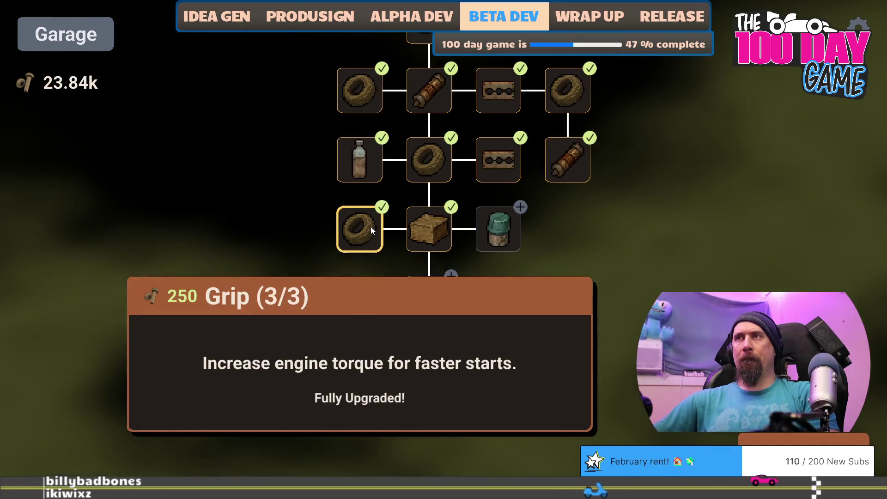
click(506, 240)
click(506, 240)
click(506, 240)
click(506, 240)
click(506, 240)
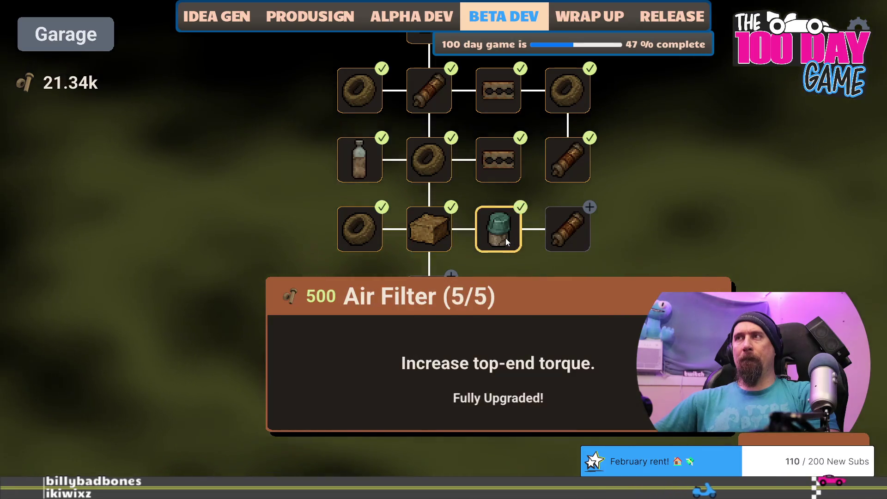
click(569, 232)
click(569, 232)
click(569, 232)
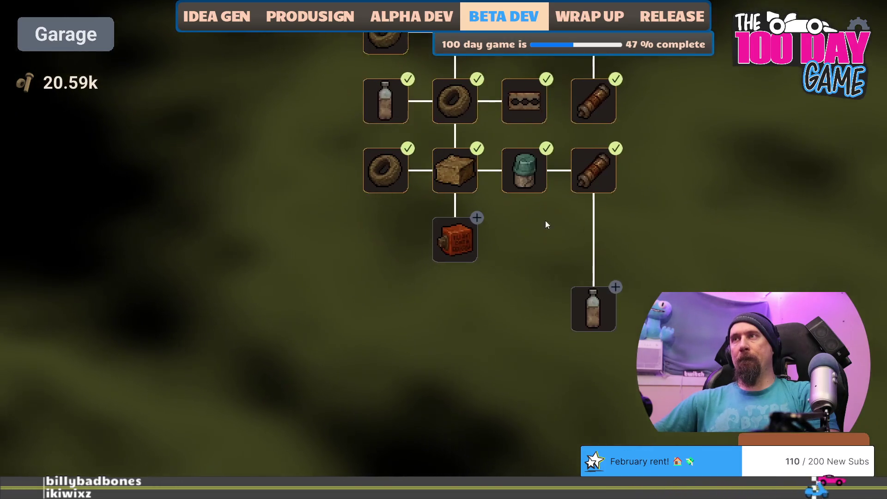
click(455, 238)
click(454, 238)
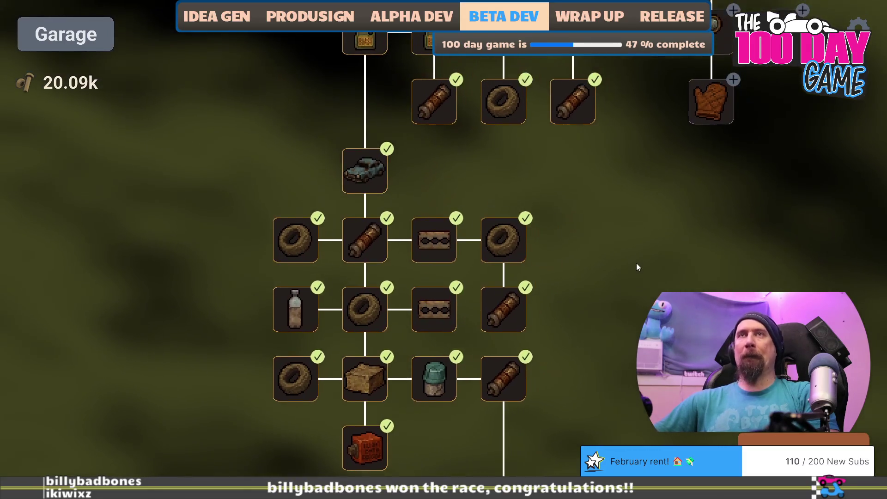
key(grave)
key(Return)
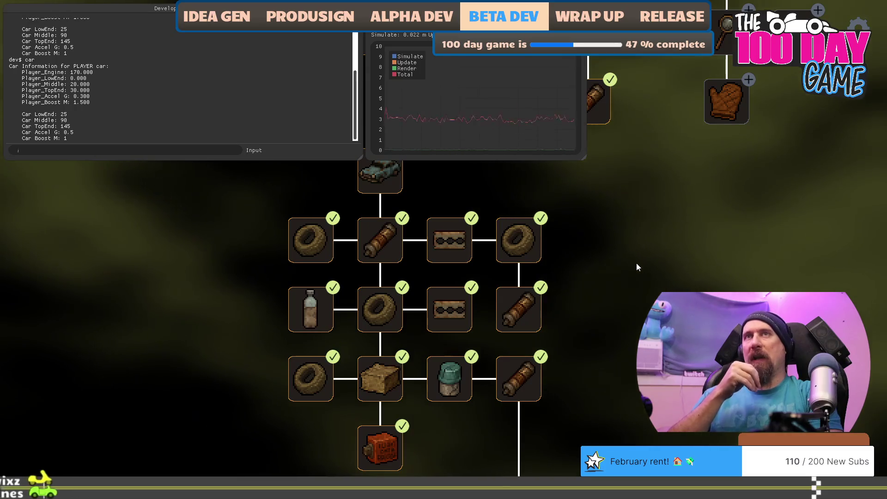
Paste a '[ 2000, 70, 3500, 90, 5000, 90 ]' upgrade-difference comment under player_fast_buggy in challengers.jsonc.
key(alt+Tab)
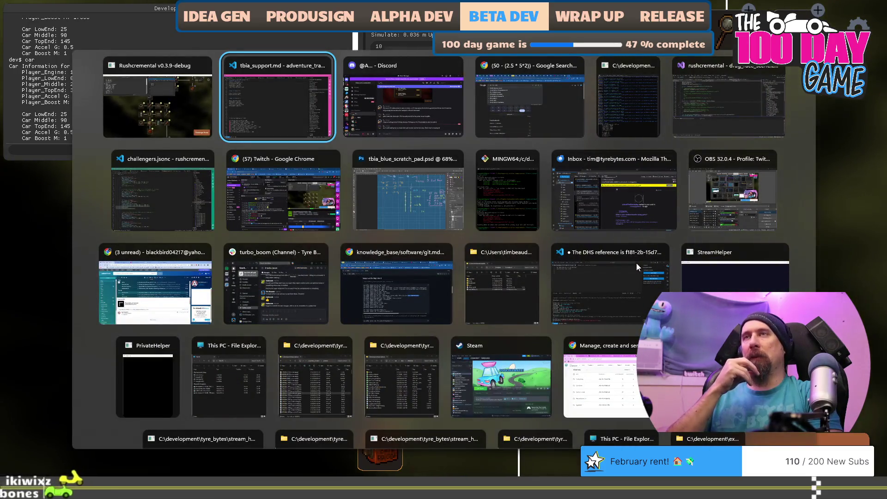
key(alt+shift+Tab)
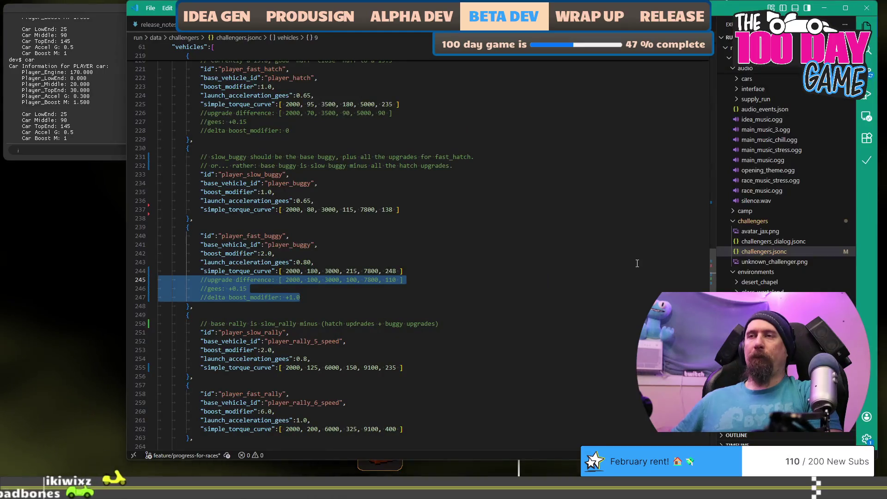
click(450, 271)
click(402, 279)
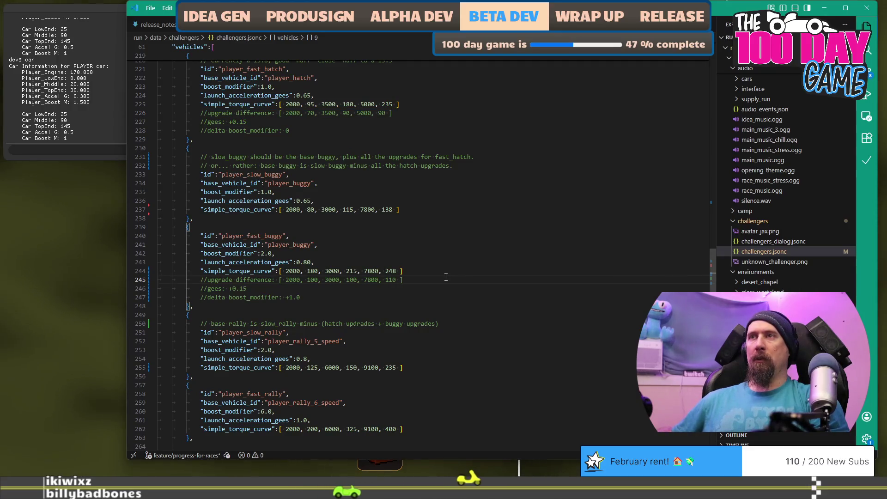
key(Return)
text(//upgrade difference: [ 2000, 70, 3500, 90, 5000, 90 ])
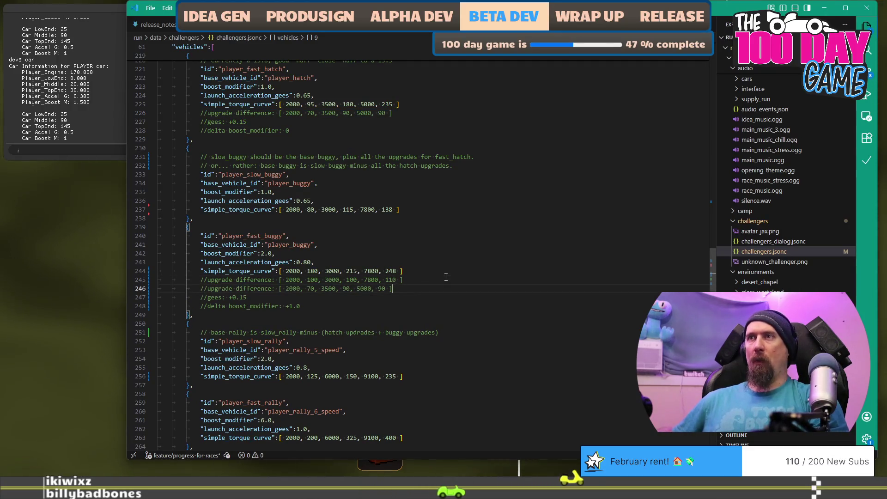
key(Return)
text(//170, 19)
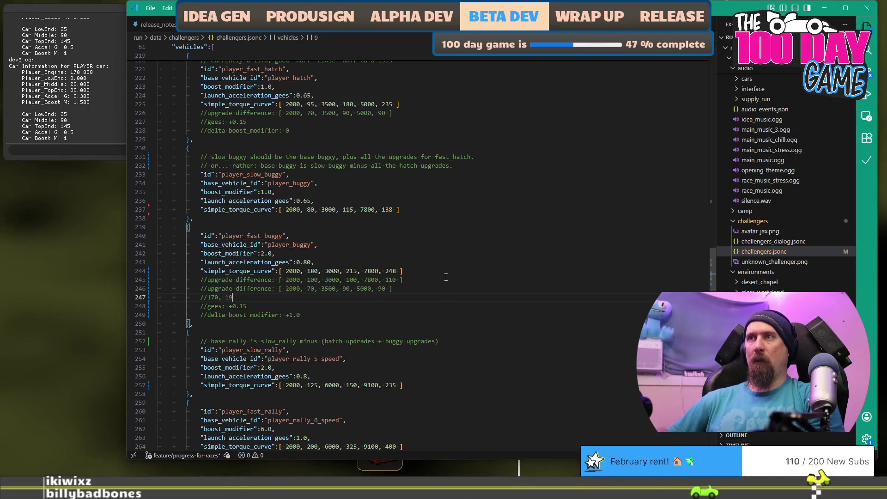
text(0, 200)
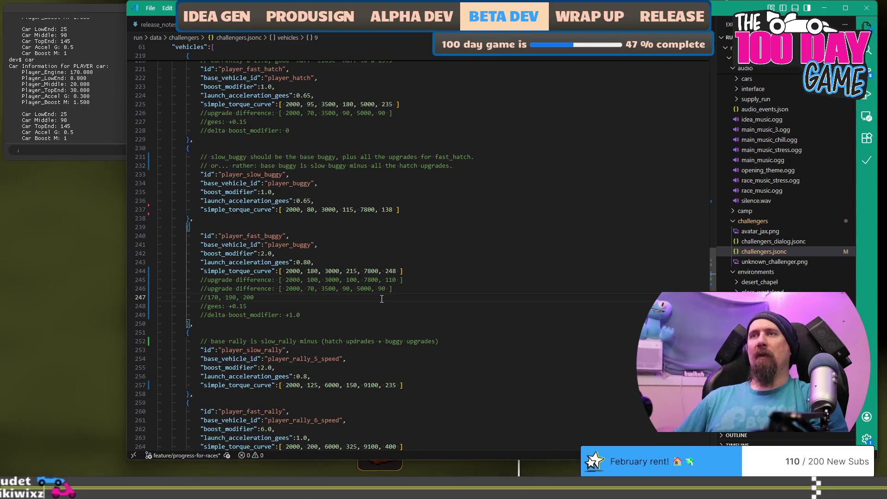
key(BackSpace)
key(BackSpace)
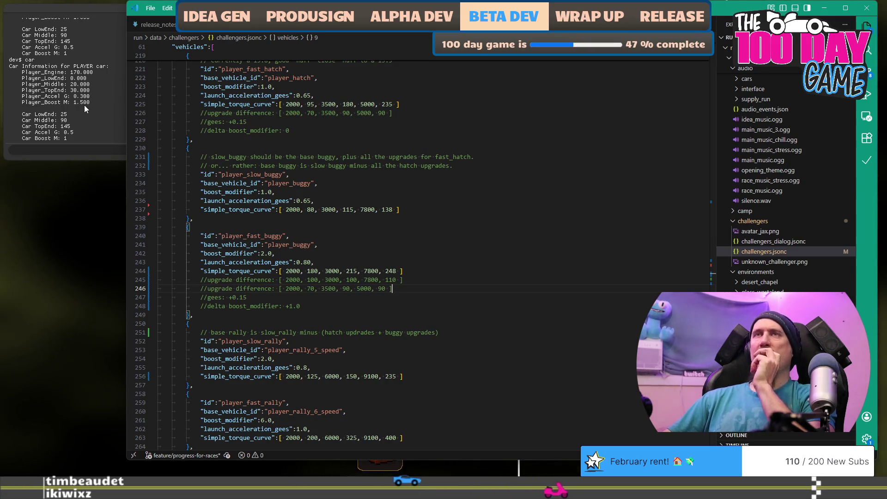
Return to the game and pan the upgrade tree until the unbought Boost node shows.
click(71, 240)
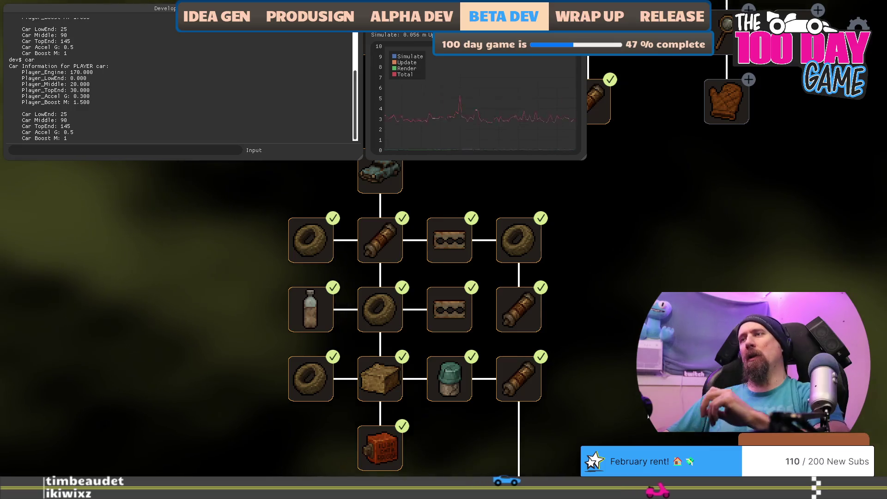
scroll(633, 268, down, 3)
mouse_move(509, 360)
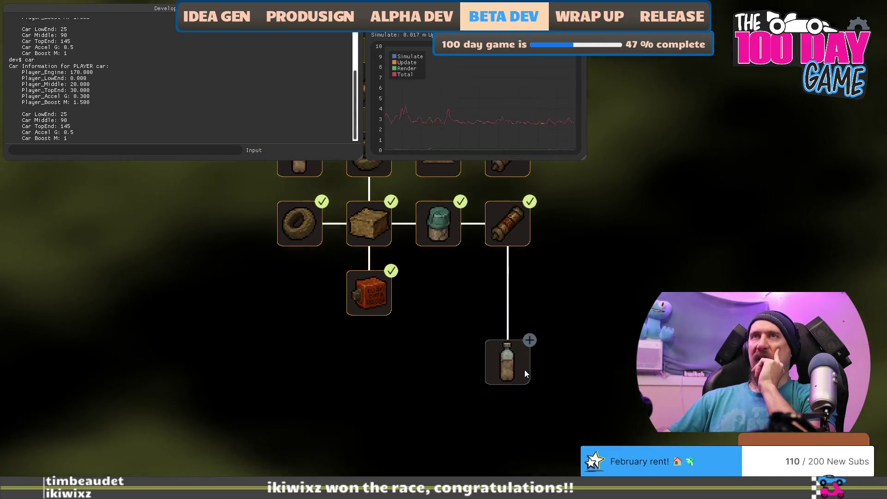
mouse_move(574, 299)
mouse_down()
mouse_move(558, 462)
mouse_move(607, 274)
mouse_up()
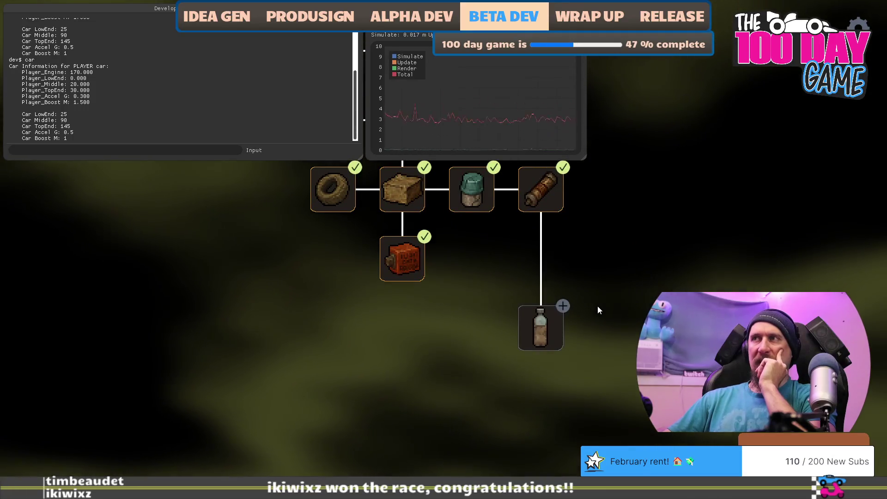
drag(622, 234, 629, 496)
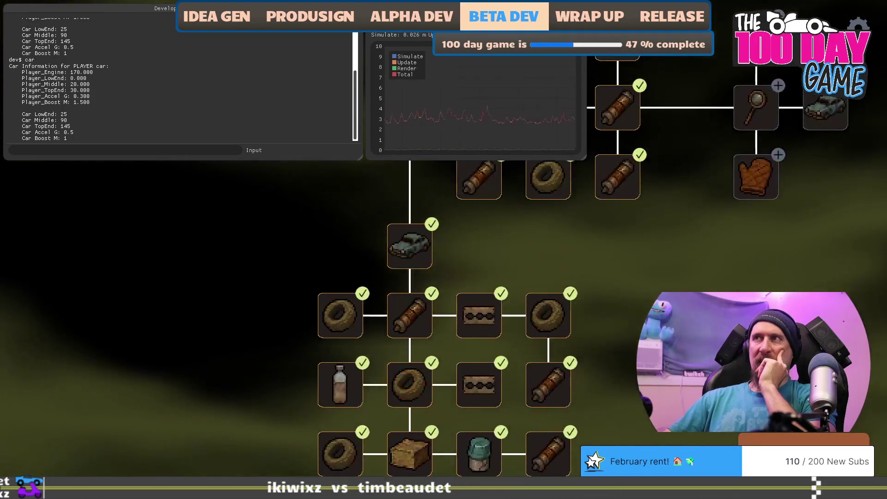
drag(619, 462, 638, 337)
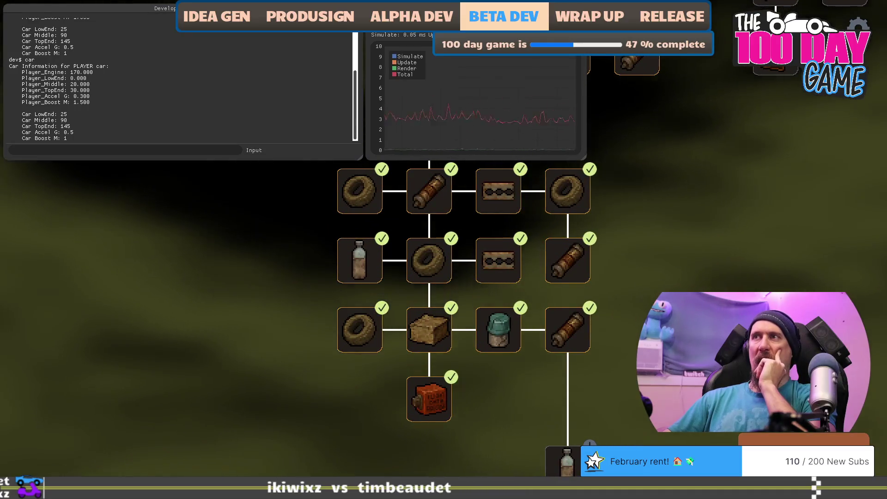
mouse_move(444, 277)
mouse_down()
mouse_move(439, 318)
mouse_move(440, 309)
mouse_move(430, 312)
mouse_up()
mouse_move(654, 303)
mouse_down()
mouse_move(641, 196)
mouse_move(678, 398)
mouse_move(611, 371)
mouse_move(607, 342)
mouse_up()
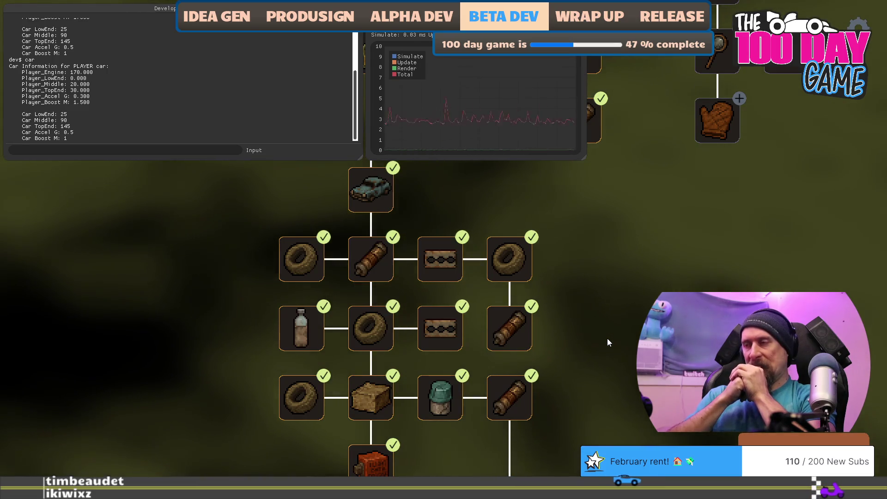
Pan across the upper and right branches of the tree to review the other nodes.
mouse_move(677, 238)
mouse_down()
mouse_move(611, 414)
mouse_move(583, 390)
mouse_move(597, 423)
mouse_move(616, 320)
mouse_move(608, 265)
mouse_up()
mouse_move(509, 409)
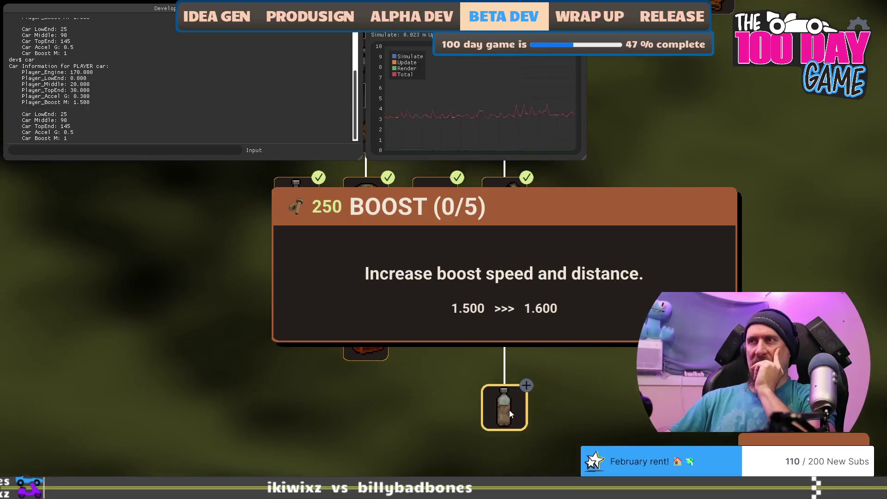
mouse_move(619, 432)
mouse_down()
mouse_move(588, 476)
mouse_move(572, 441)
mouse_up()
mouse_move(570, 331)
mouse_down()
mouse_move(562, 424)
mouse_move(603, 270)
mouse_up()
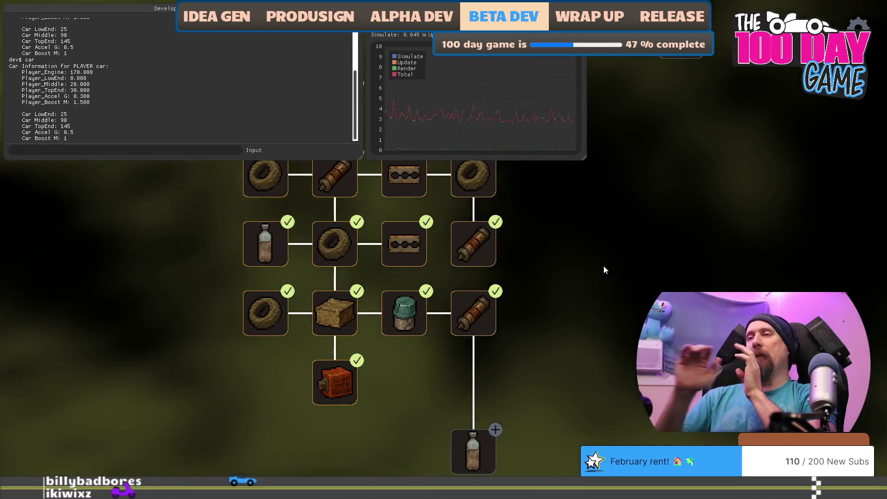
key(Up)
key(Left)
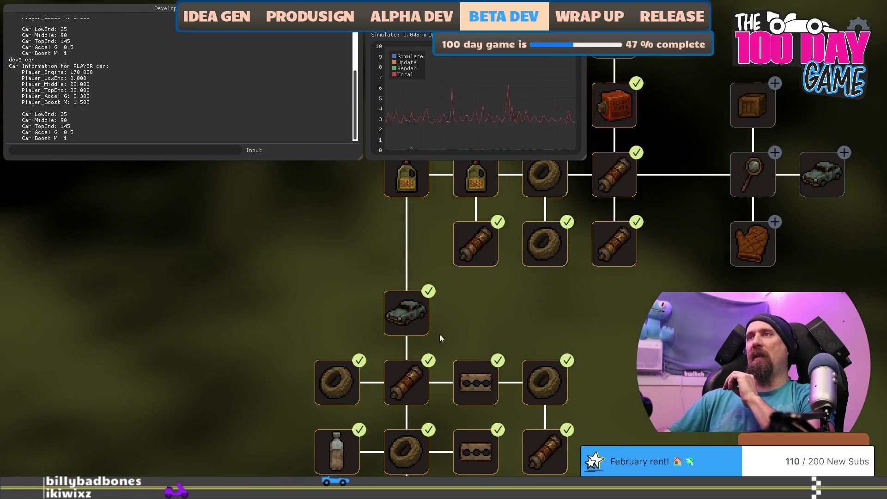
Buy the Boost upgrade up to 5/5.
mouse_move(412, 318)
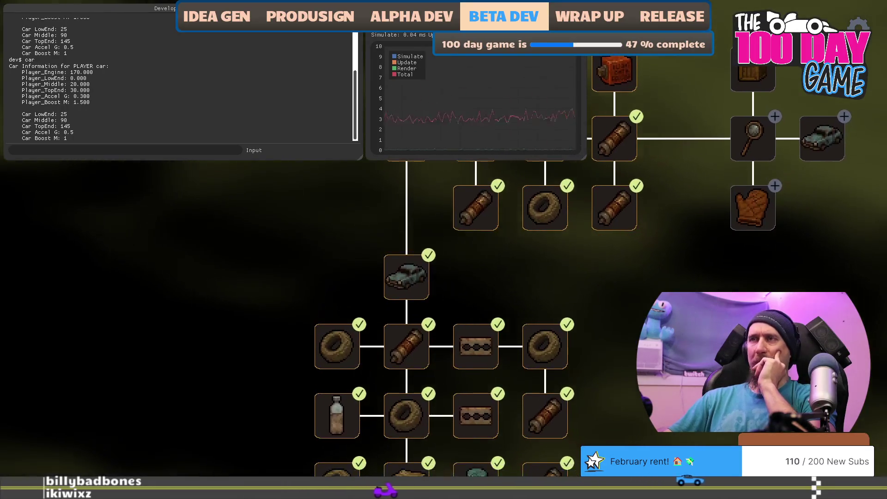
scroll(628, 181, down, 5)
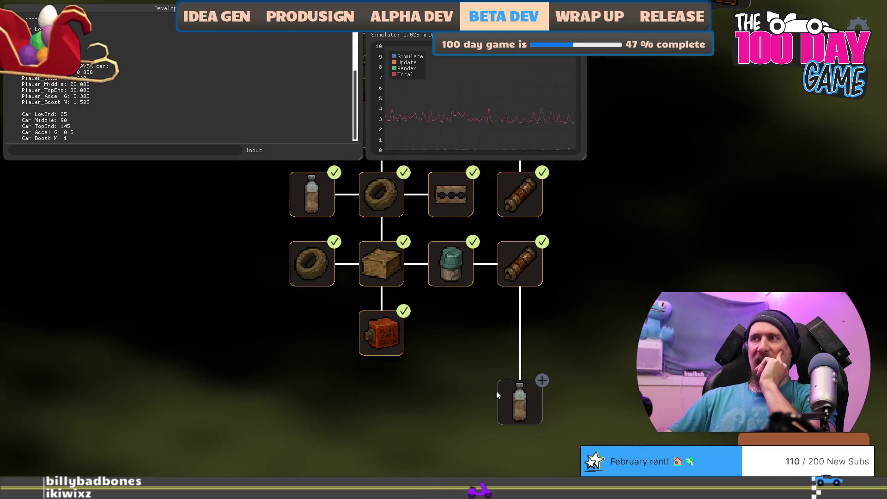
mouse_move(504, 403)
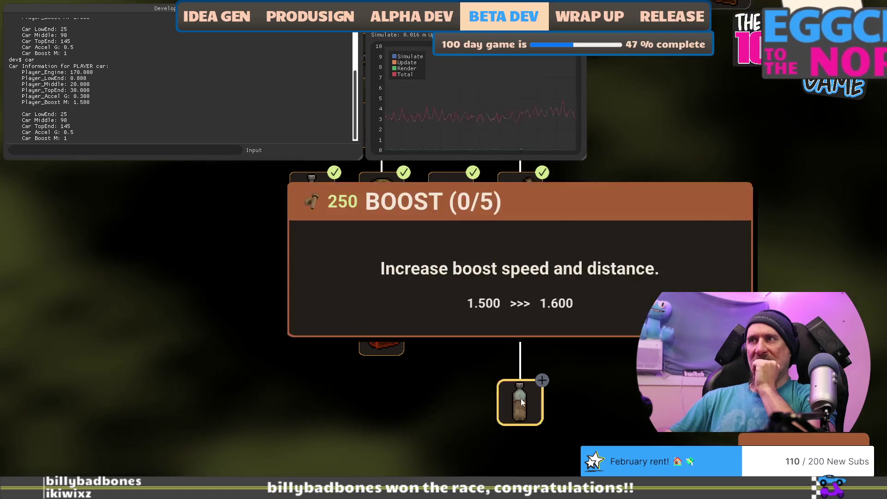
click(521, 400)
click(521, 400)
click(521, 400)
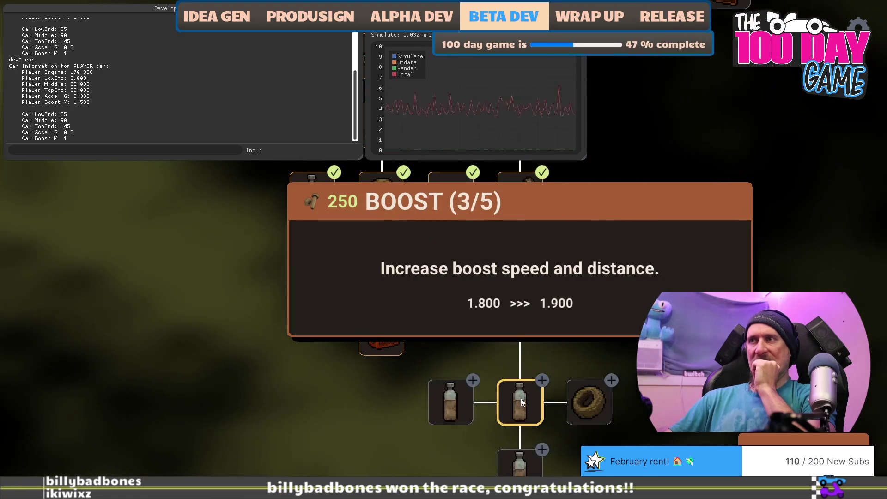
click(520, 400)
click(520, 400)
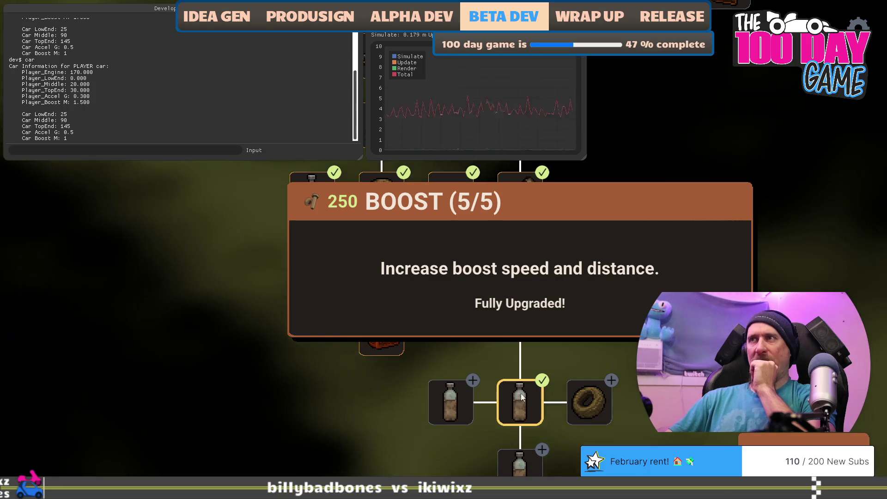
Run 'car' in the developer console to confirm boost 2.000, then return to the title menu.
scroll(478, 325, up, 4)
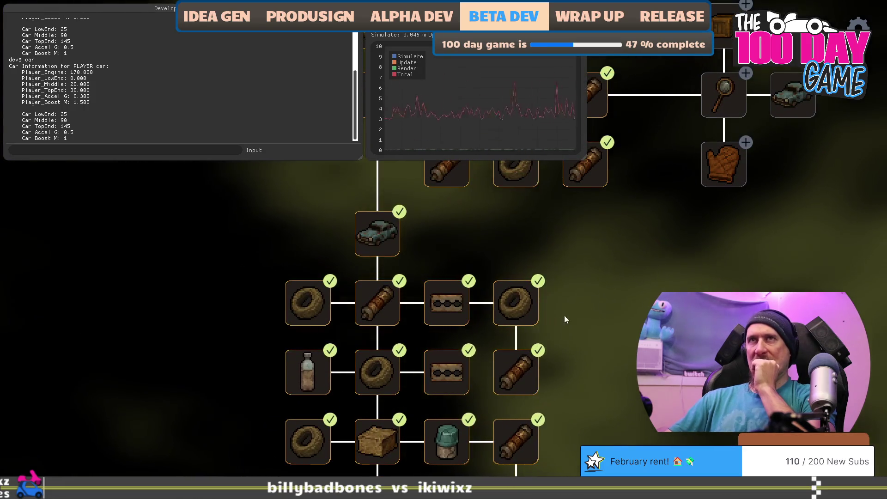
click(151, 149)
key(grave)
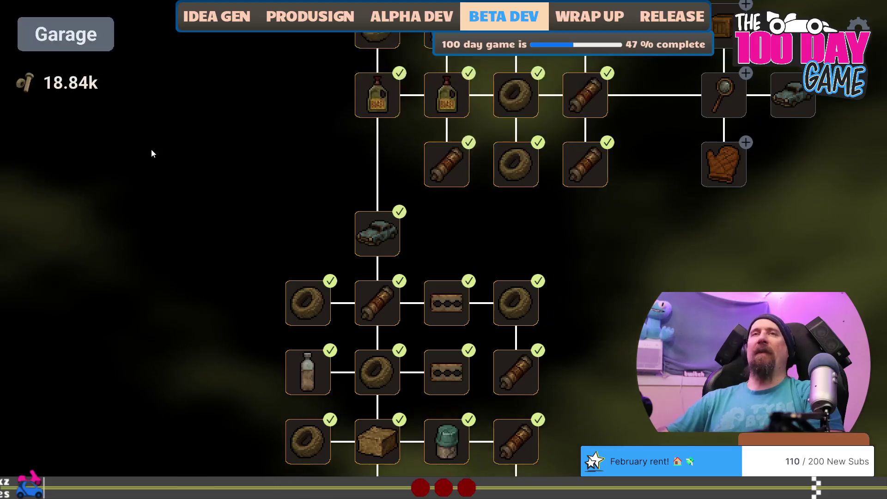
key(grave)
text(car)
key(Return)
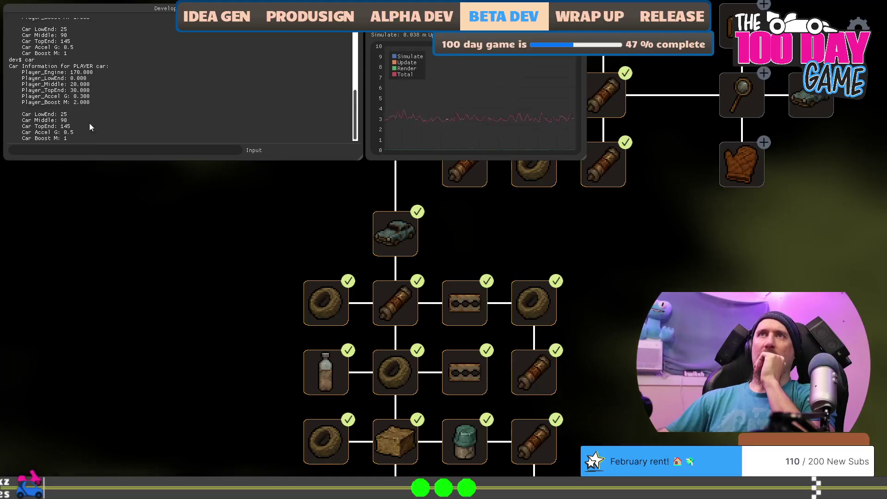
mouse_move(171, 294)
mouse_down()
mouse_move(200, 115)
mouse_move(257, 263)
mouse_up()
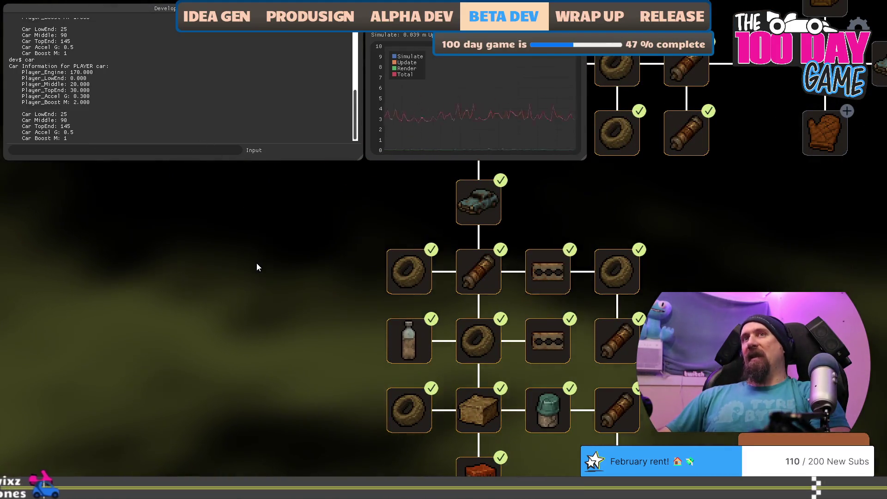
key(Escape)
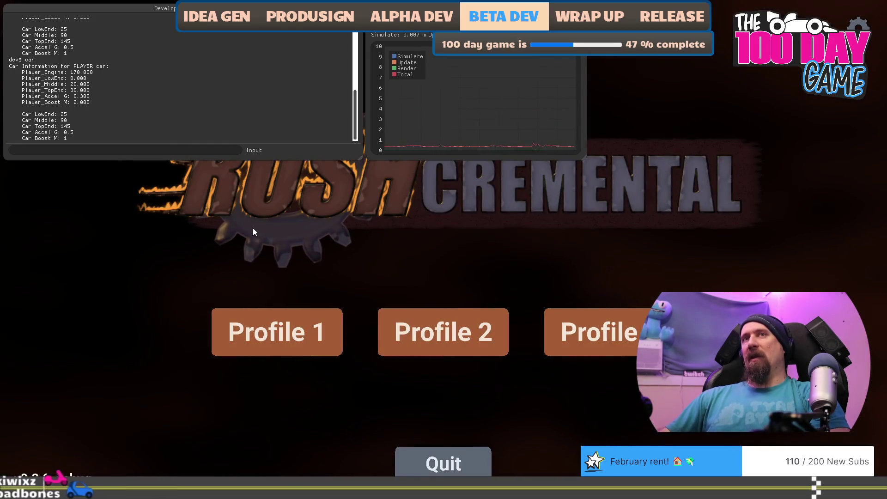
Close the running game and its console window.
key(Escape)
click(415, 218)
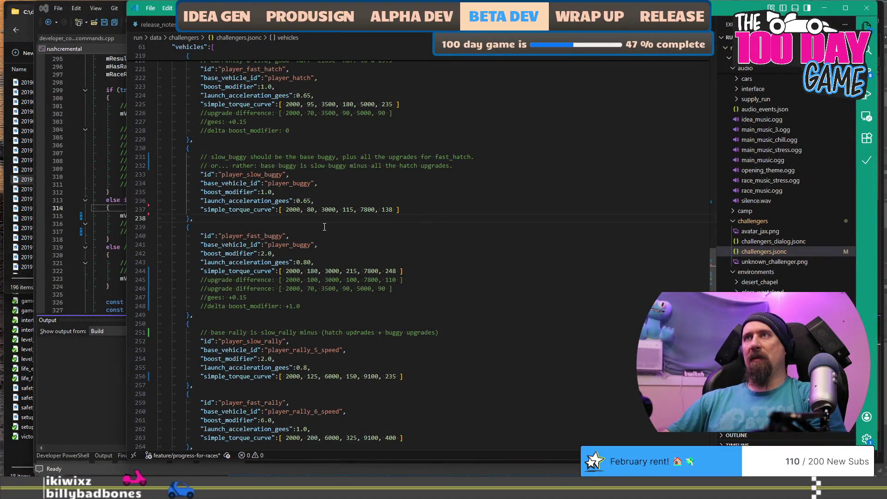
click(107, 147)
Comment out the player_slow_rally setup line, uncomment player_rally_5_speed, and save drag_race_scene.cpp.
click(394, 108)
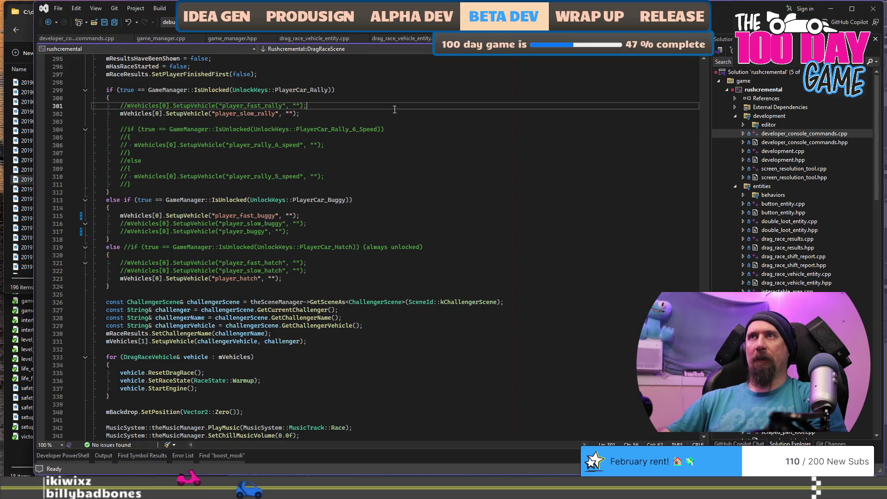
key(Down)
key(Home)
text(//)
key(Down)
key(Down)
key(Down)
key(Down)
key(Down)
key(Down)
key(Delete)
key(Delete)
key(ctrl+s)
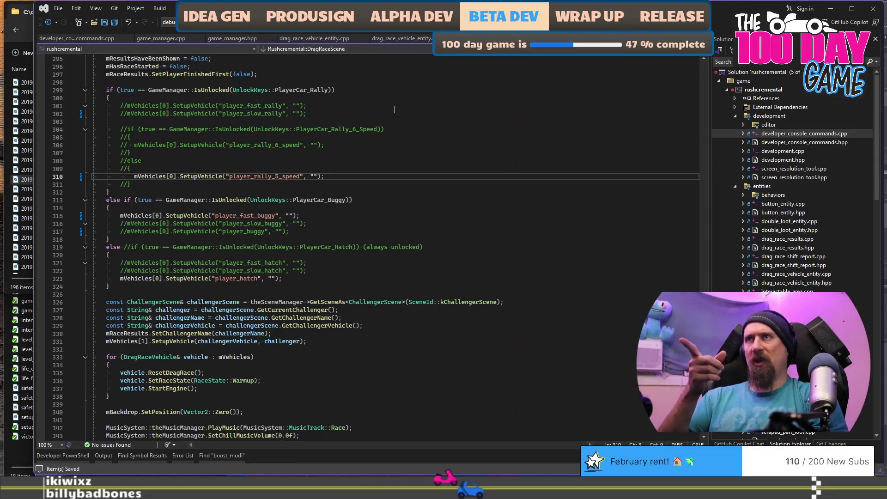
key(alt+Tab)
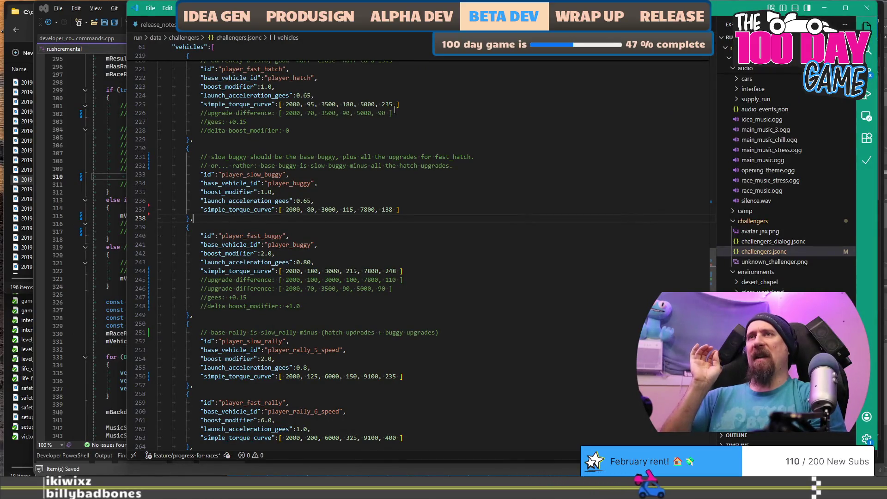
key(alt+Tab)
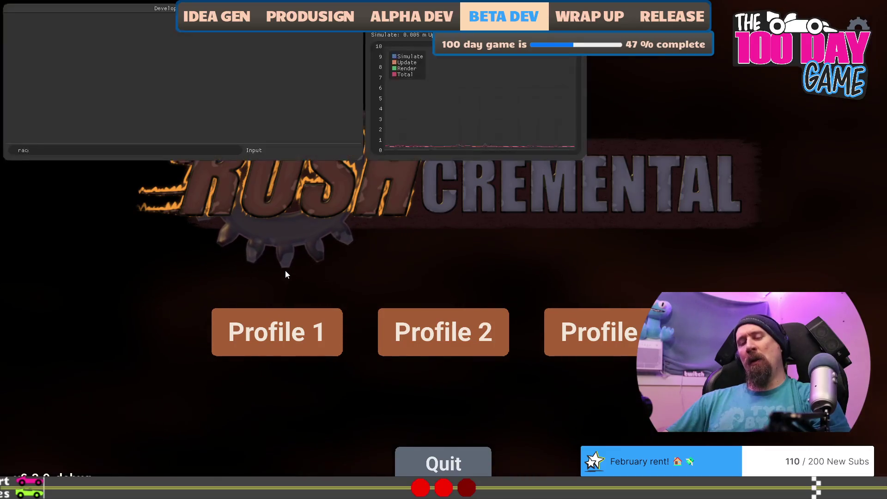
Drag race Spitfire Jax, upshifting on cue, win 10.538 to 10.580, then quit the game.
key(Return)
key(Up)
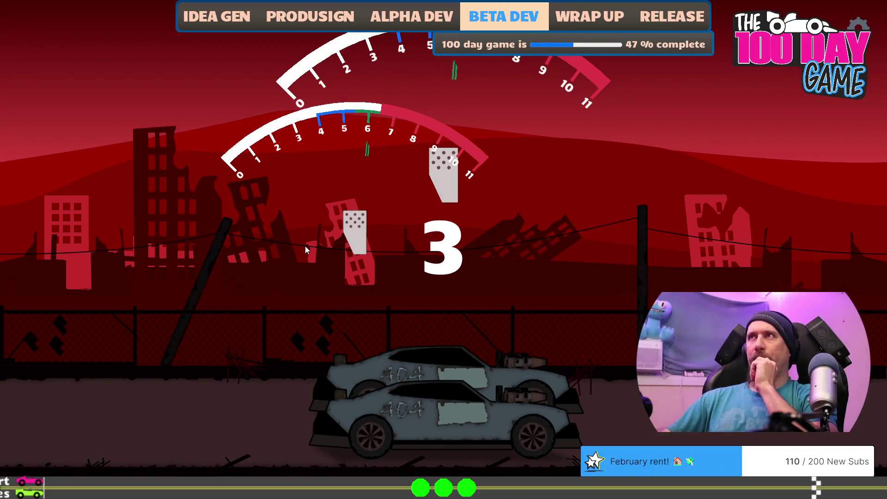
key(Up)
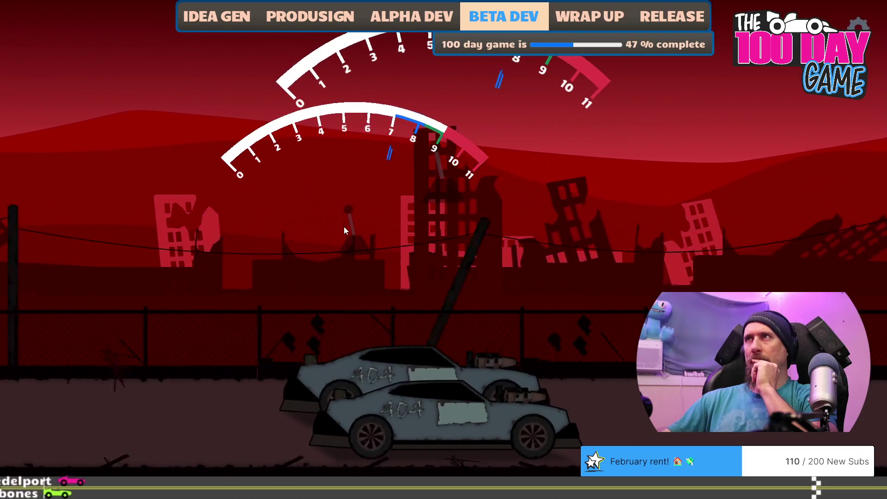
click(344, 226)
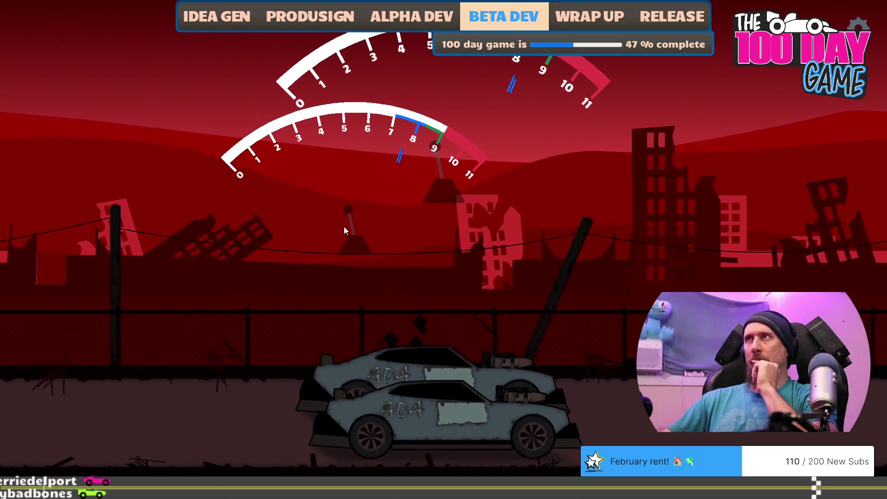
click(343, 226)
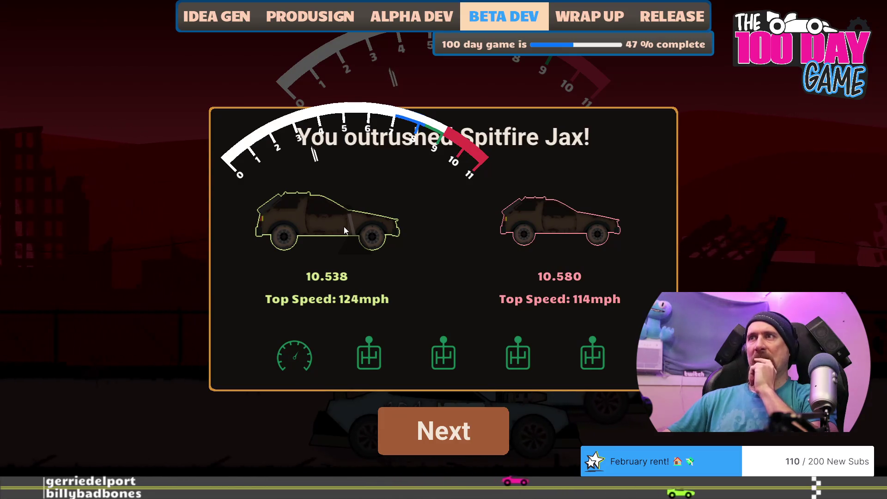
key(Escape)
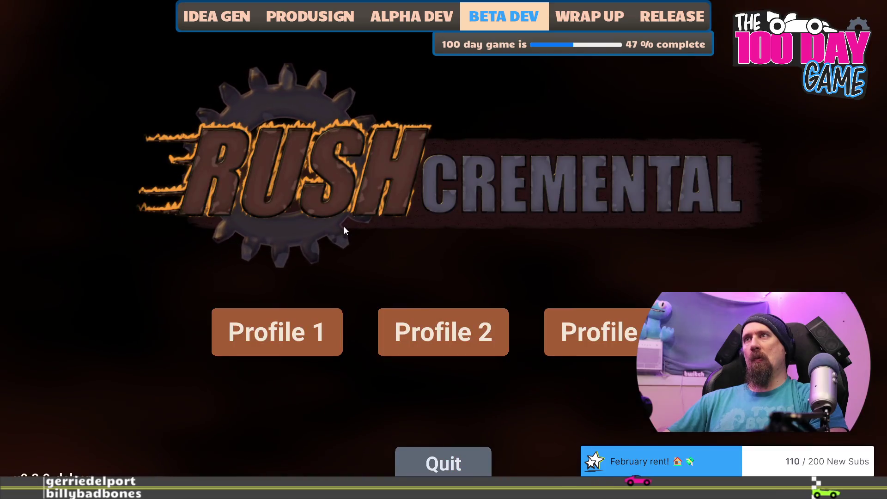
key(Escape)
key(alt+Tab)
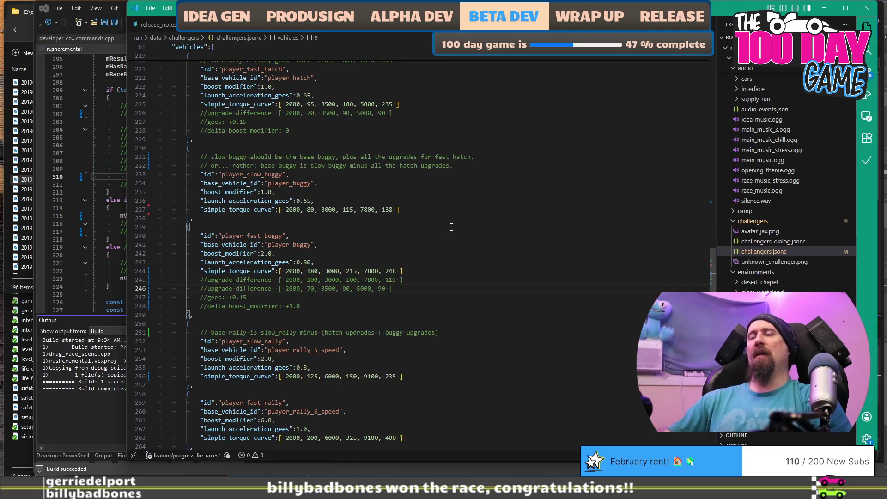
Delete the stale [2000, 70, 3500, 90, 5000, 90] upgrade-difference line and the 170, 190, 200 note.
key(Return)
key(BackSpace)
key(BackSpace)
key(BackSpace)
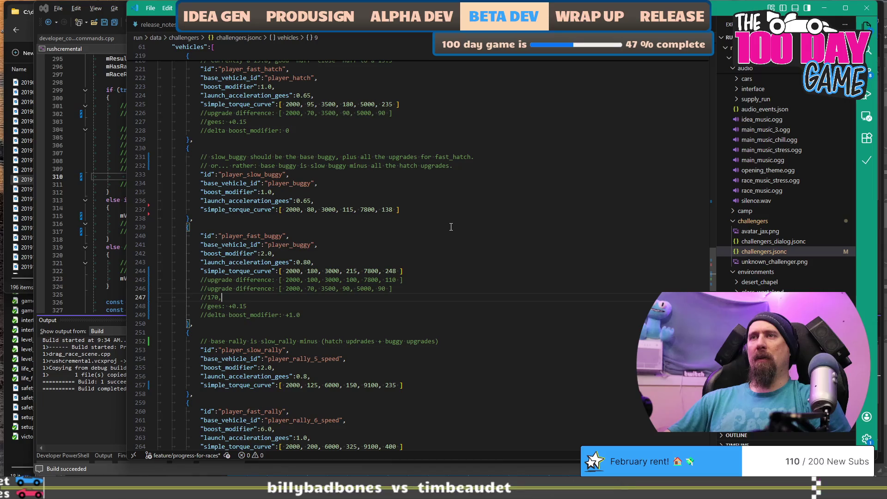
key(ctrl+z)
key(ctrl+z)
key(ctrl+z)
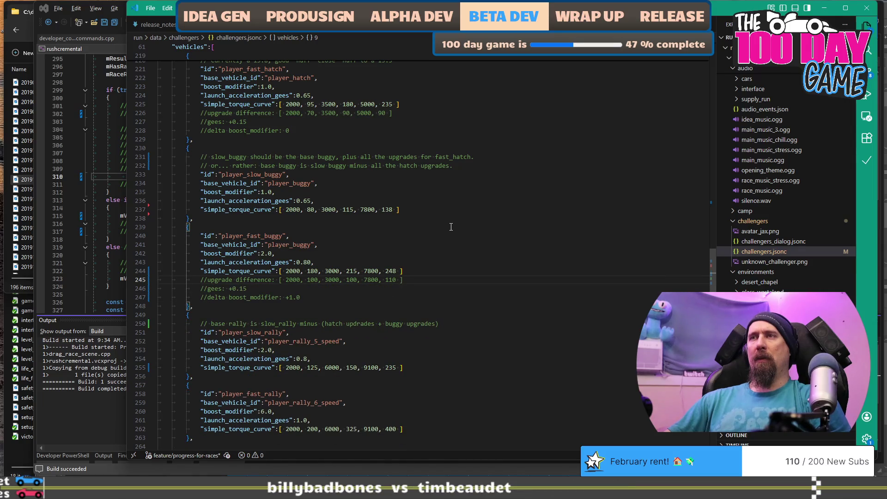
key(Down)
key(Down)
key(Down)
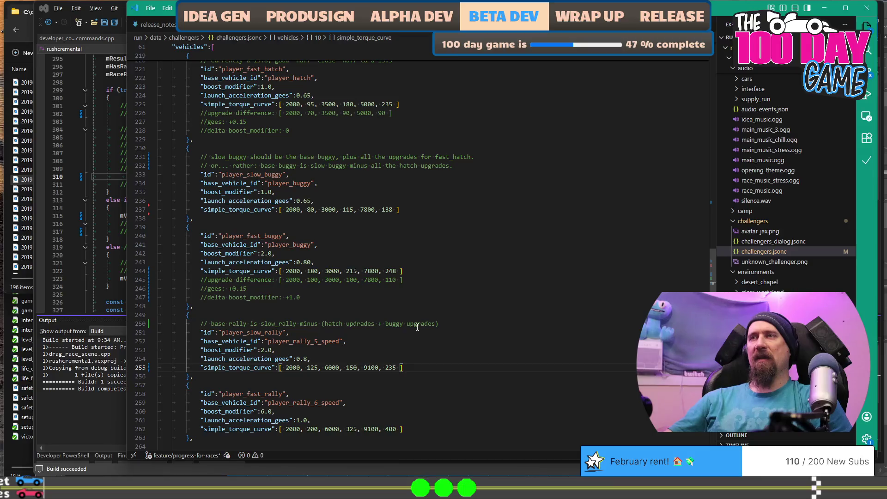
key(ctrl+z)
key(ctrl+z)
text(100)
key(Right)
key(Right)
key(Delete)
key(Delete)
key(Delete)
key(ctrl+z)
key(ctrl+z)
key(ctrl+z)
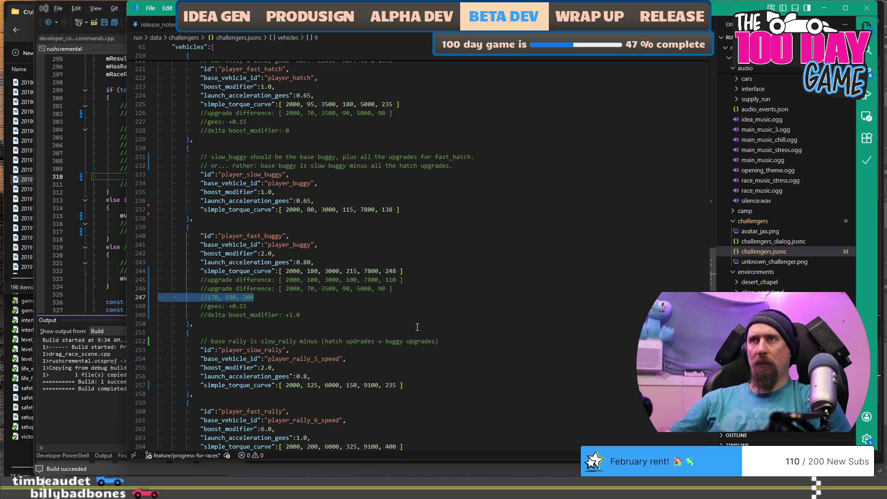
key(Delete)
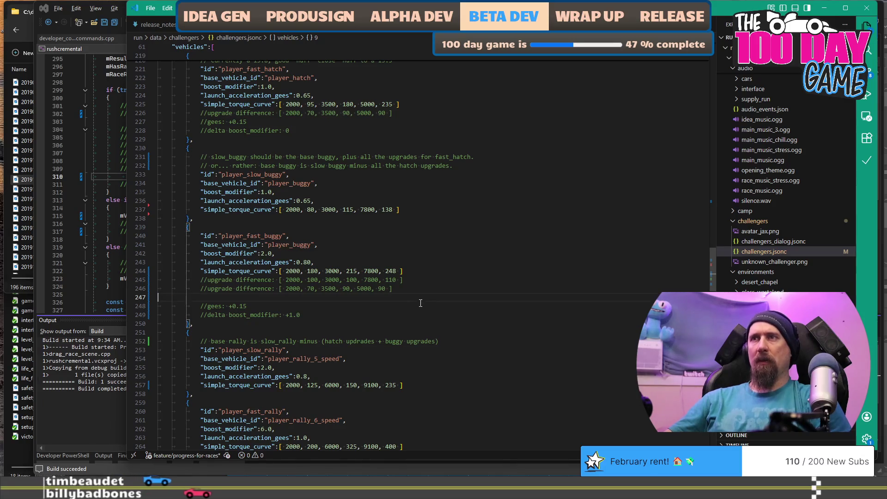
key(shift+Up)
key(BackSpace)
key(BackSpace)
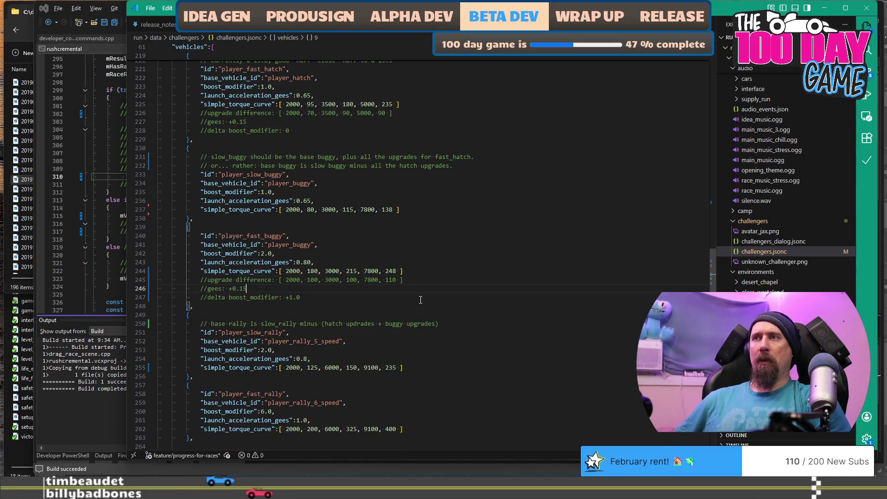
Try pasting the torque note under the slow rally torque curve, undo it, and scroll up toward player_rally.
key(Down)
key(Down)
key(Down)
key(Down)
key(Down)
key(End)
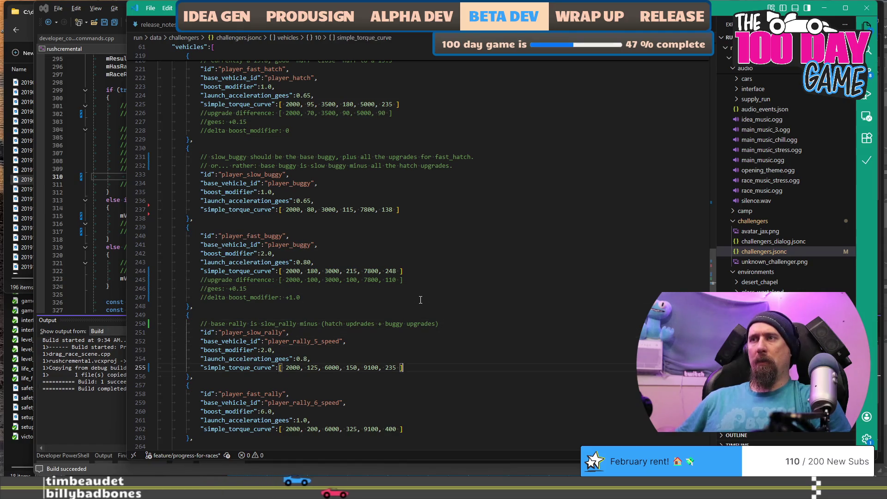
key(ctrl+v)
key(shift+Up)
key(shift+Home)
key(ctrl+c)
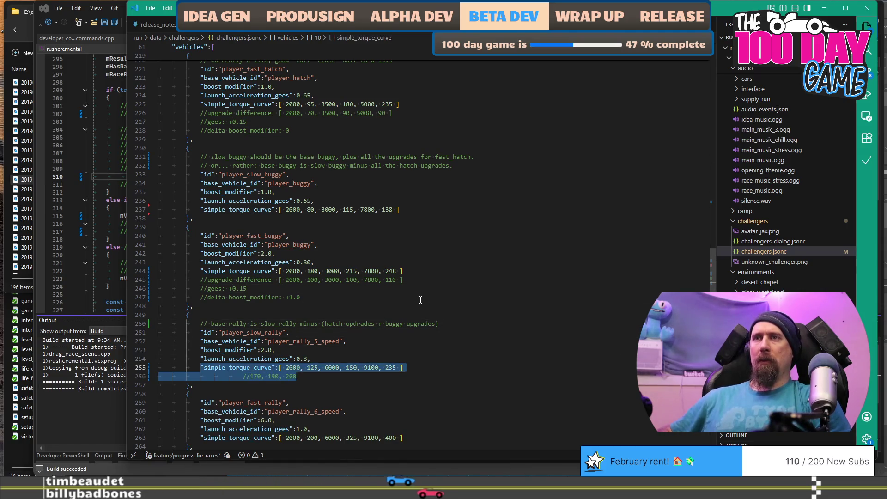
key(ctrl+z)
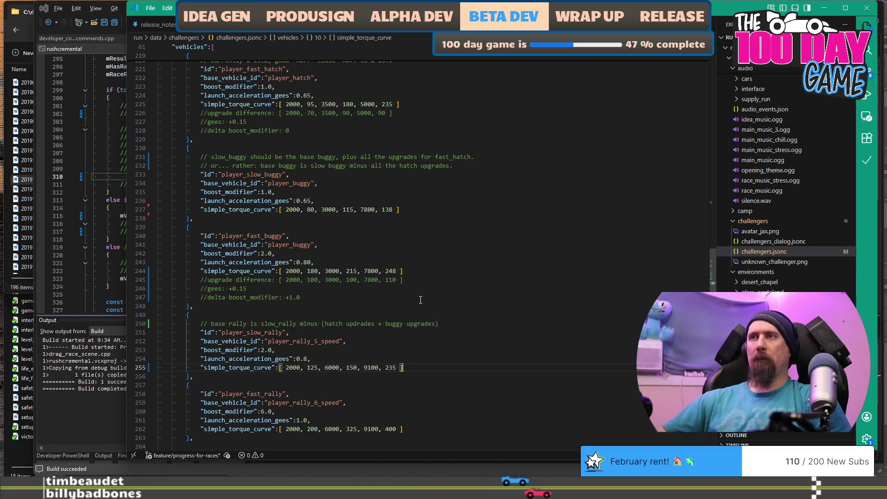
scroll(421, 300, up, 10)
scroll(421, 299, up, 10)
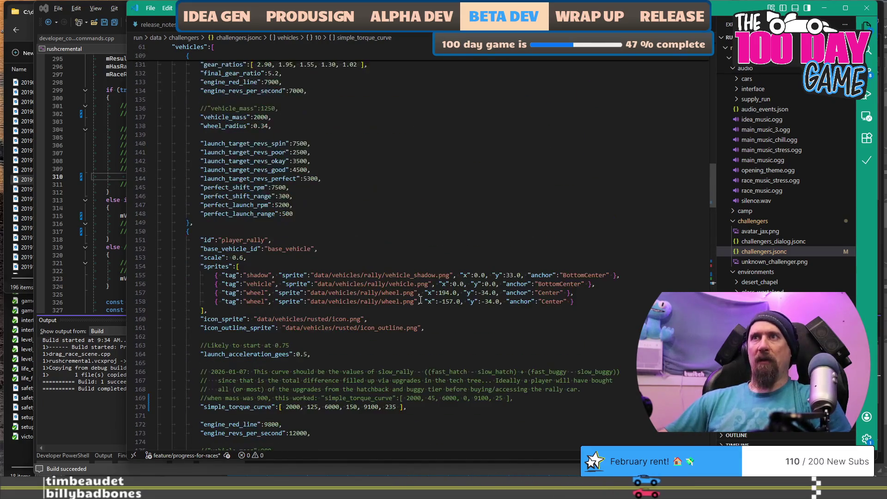
Paste a second player_rally simple_torque_curve [2000, 125, 6000, 150, 9100, 35] with a '//170, 190, 200' note.
scroll(402, 281, down, 4)
click(453, 295)
key(Return)
key(ctrl+v)
key(Up)
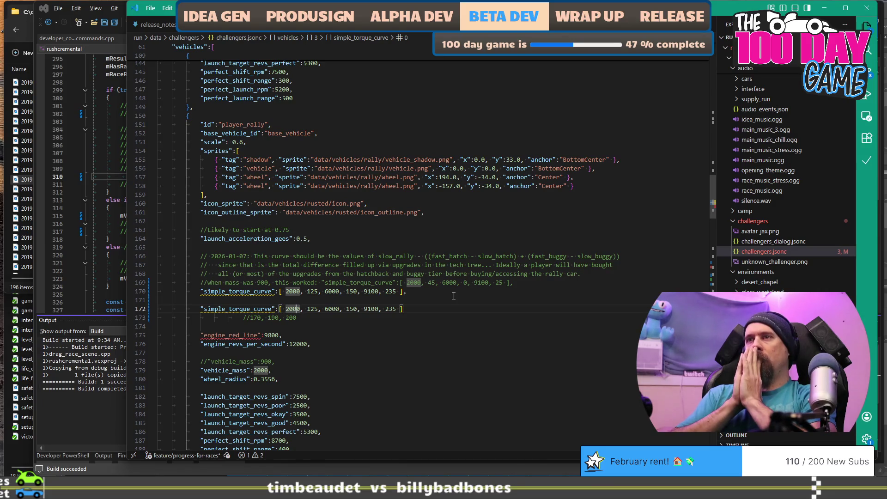
key(Right)
key(Right)
key(Right)
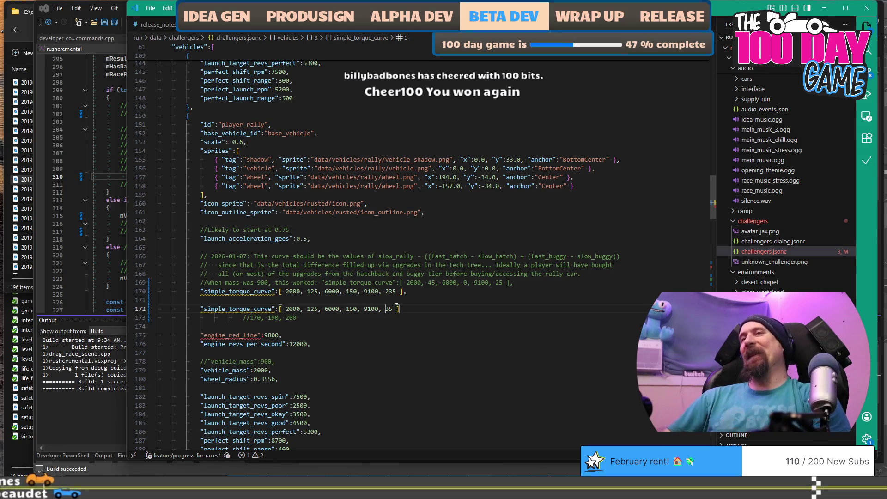
key(alt+Tab)
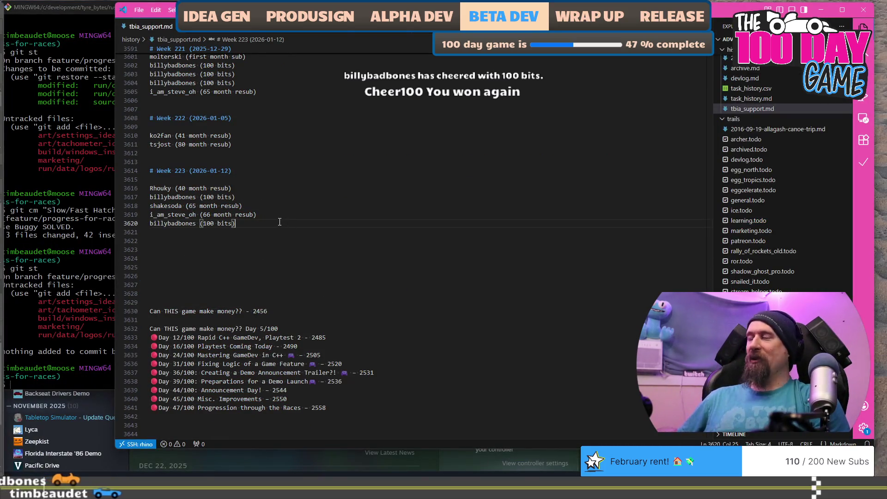
Duplicate the latest 100-bits cheer entry in tbia_support.md, then begin commenting out the draft torque line.
key(shift+alt+Down)
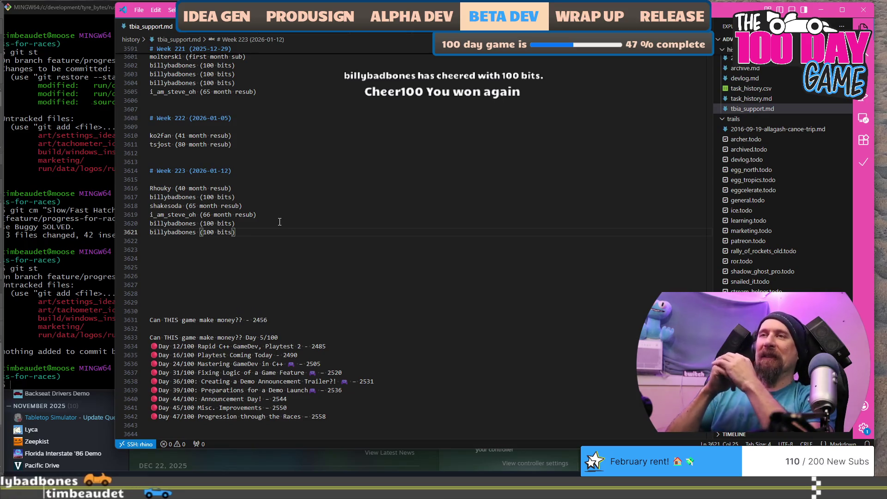
key(alt+Tab)
click(318, 308)
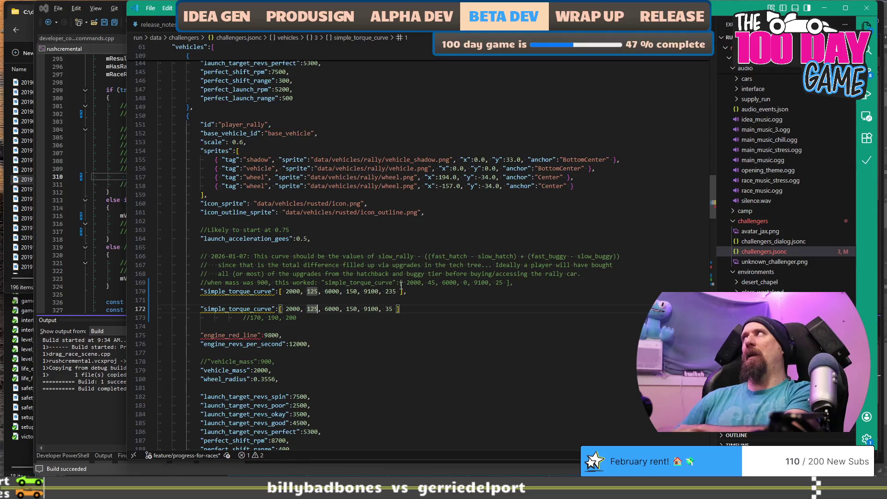
text(//)
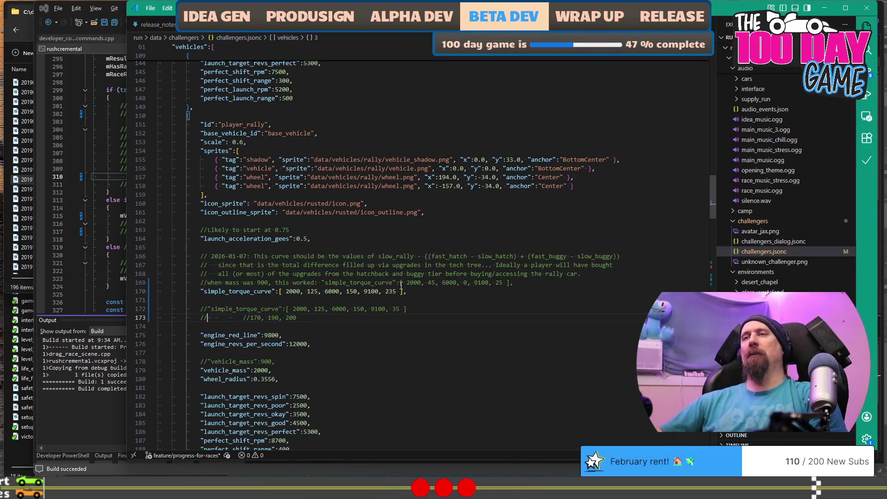
Duplicate player_slow_rally's torque curve line, commenting out the original and keeping the copy active.
scroll(401, 286, down, 15)
scroll(216, 229, down, 8)
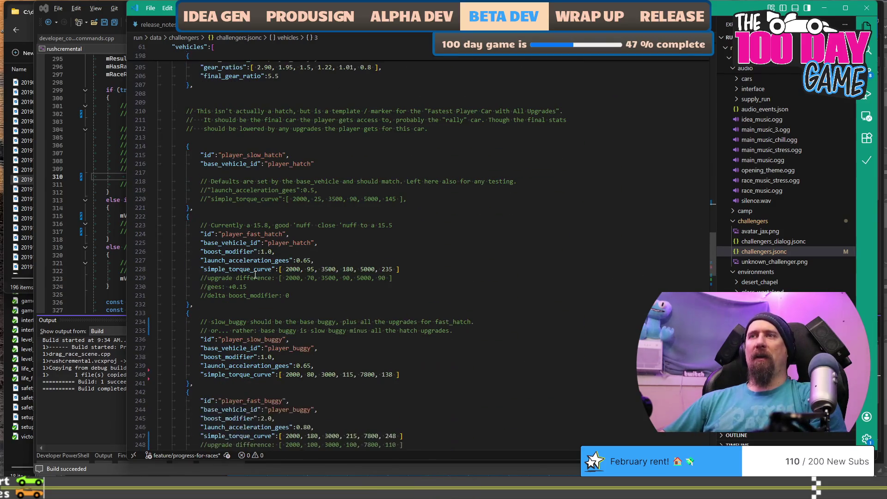
scroll(284, 216, up, 3)
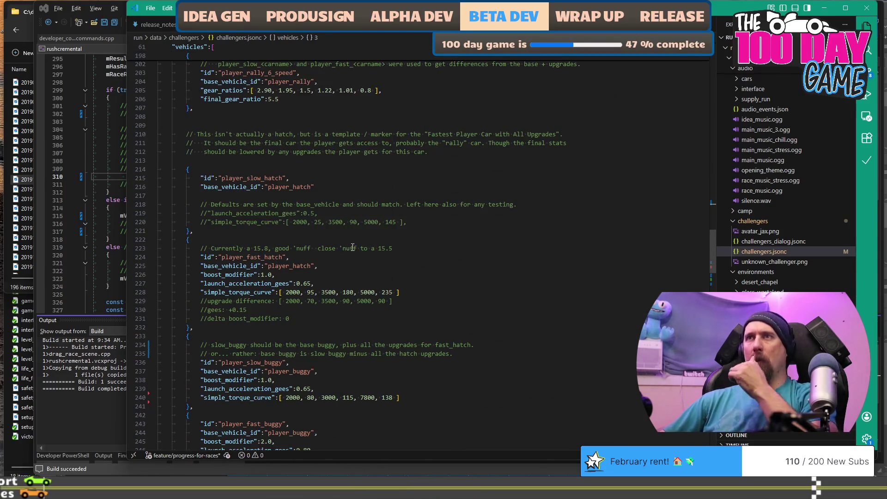
scroll(352, 256, down, 7)
scroll(353, 256, down, 4)
click(313, 231)
key(End)
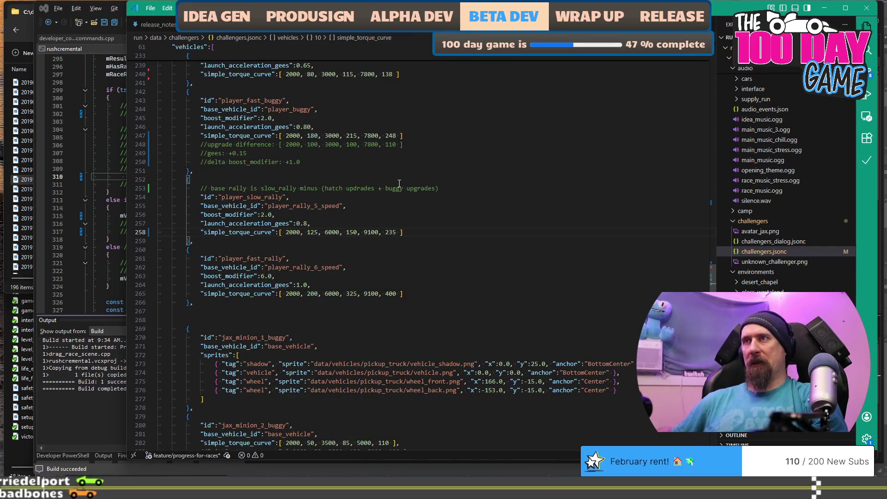
key(ctrl+slash)
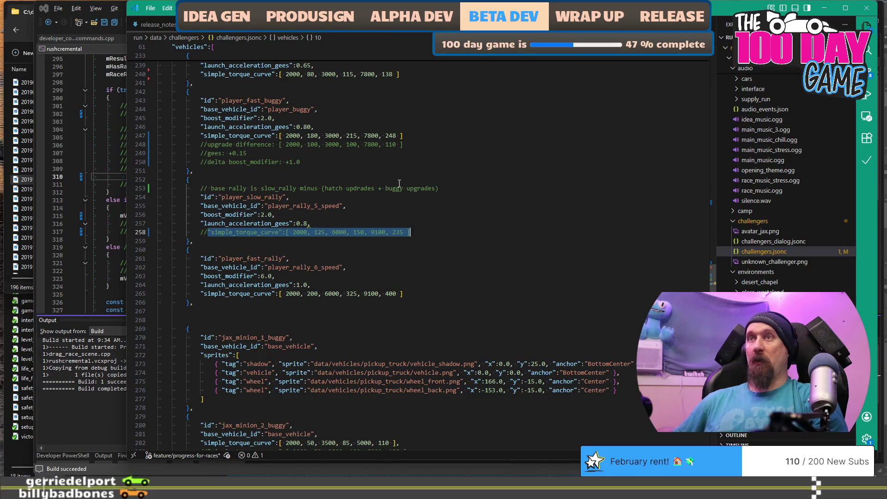
key(shift+alt+Down)
key(ctrl+slash)
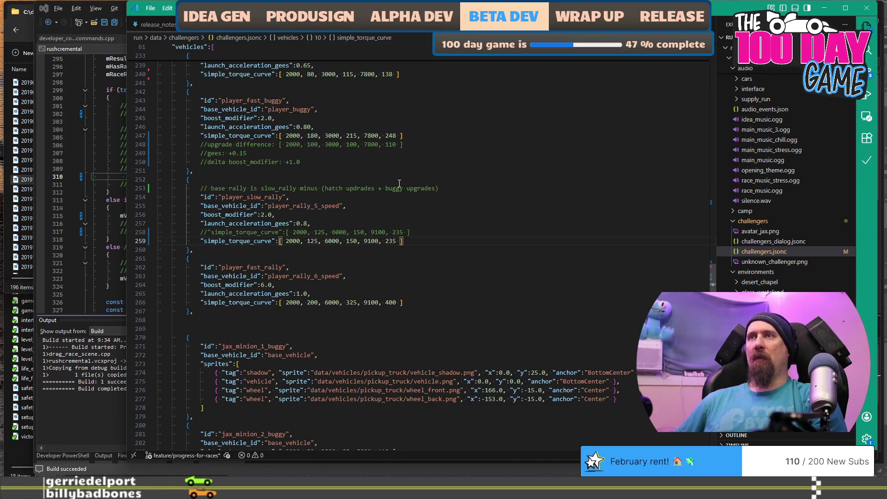
Change the copied curve's torque values from 125 to 175 and from 150 to 195.
key(ctrl+Right)
key(ctrl+Right)
key(ctrl+Right)
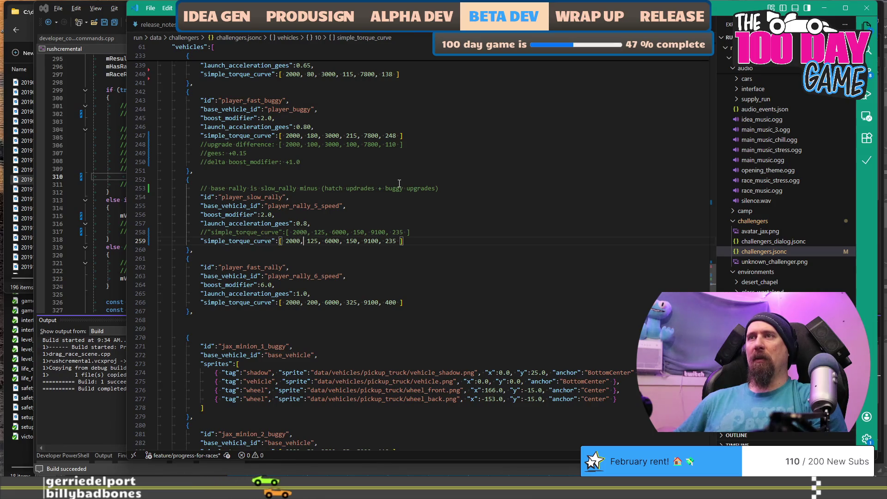
key(BackSpace)
text(7)
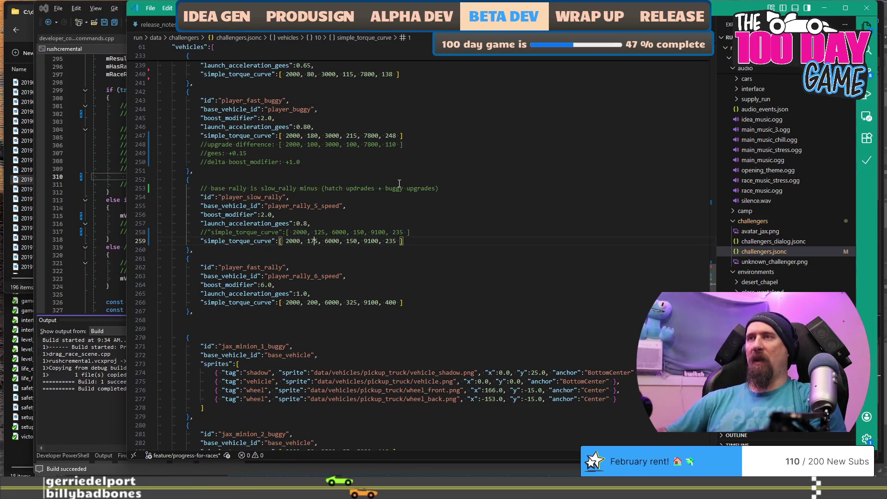
key(ctrl+Right)
key(ctrl+Right)
key(Right)
key(Right)
key(BackSpace)
text(9)
key(BackSpace)
text(5)
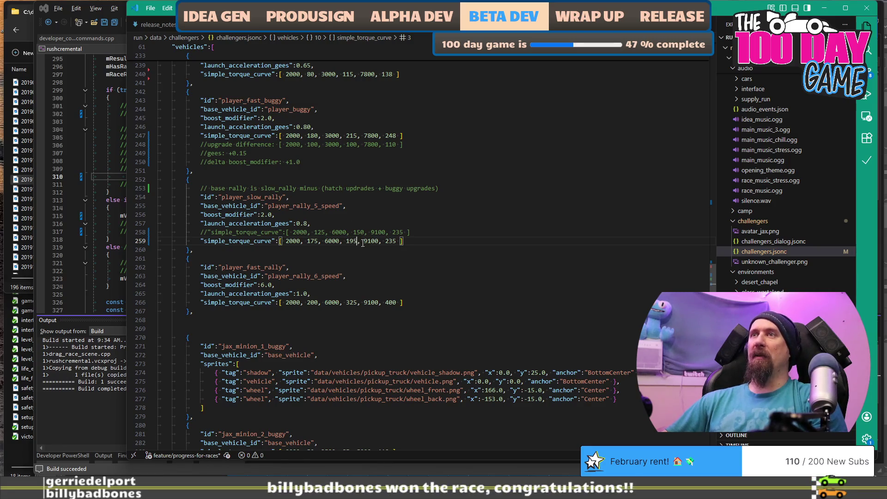
Comment out the 175/195 curve and reactivate the original 125/150 torque curve.
key(Home)
key(ctrl+slash)
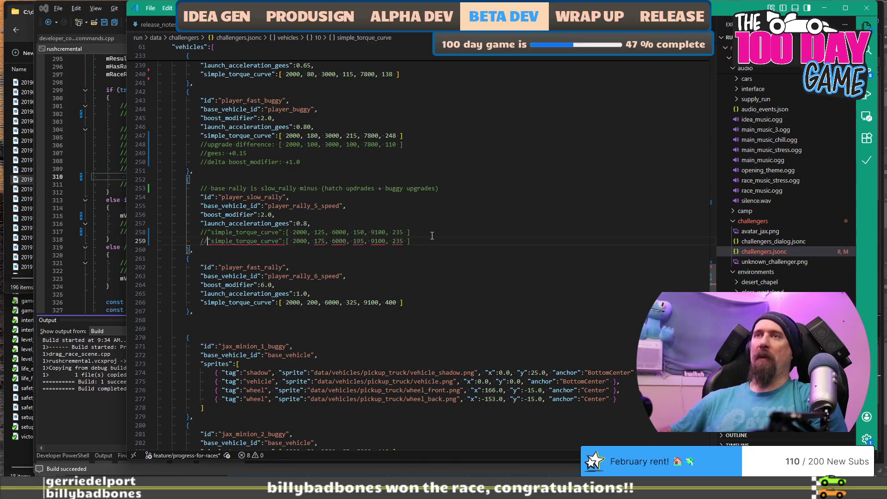
key(Up)
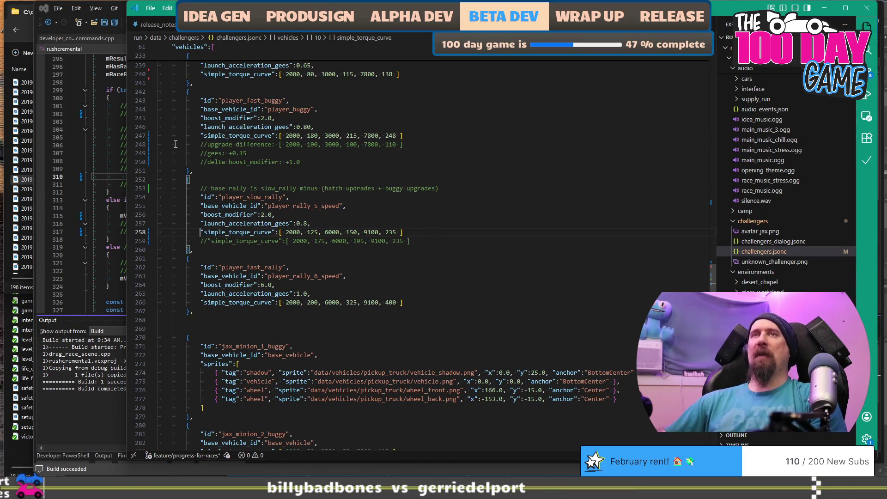
click(119, 119)
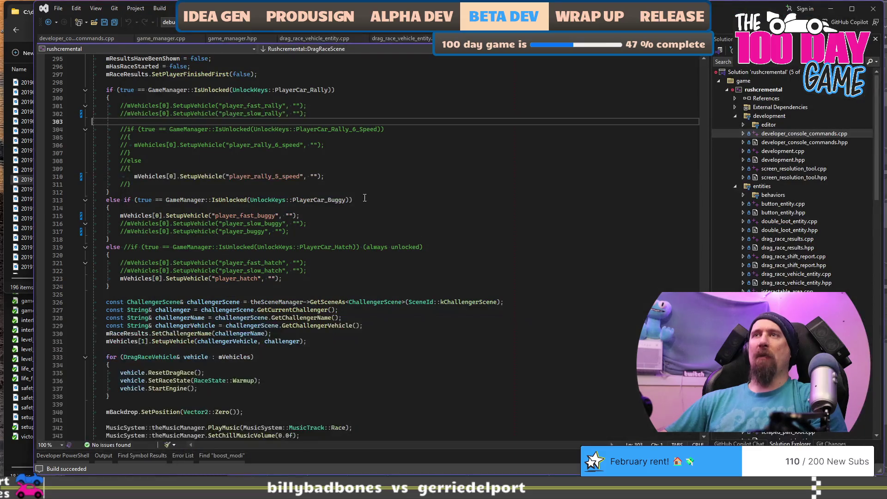
Restore the player_slow_rally SetupVehicle line in drag_race_scene.cpp and rebuild the game.
scroll(365, 202, up, 3)
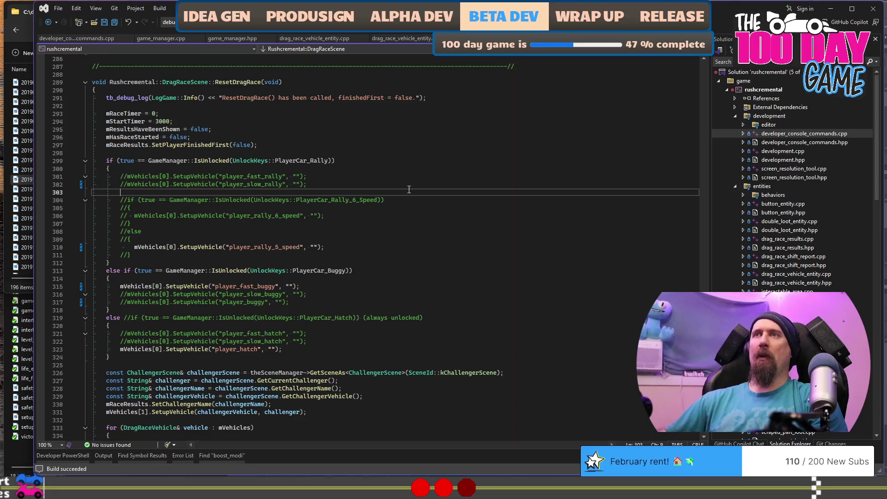
key(ctrl+z)
key(ctrl+z)
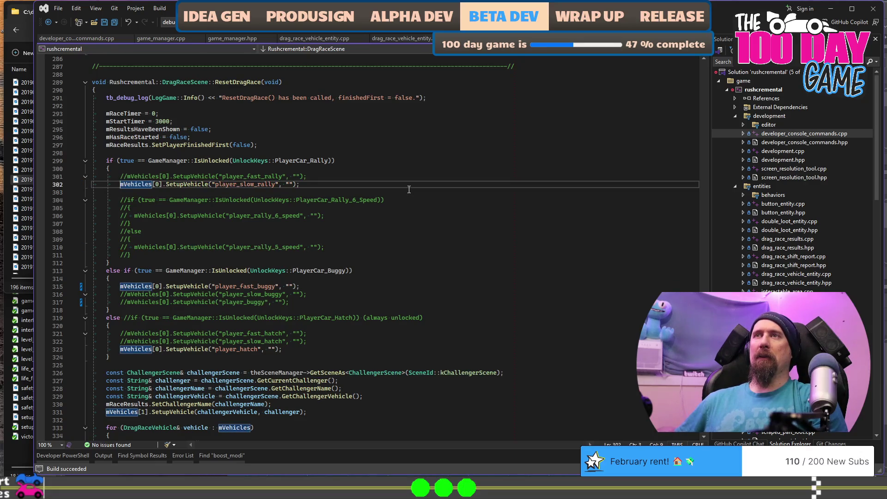
key(F5)
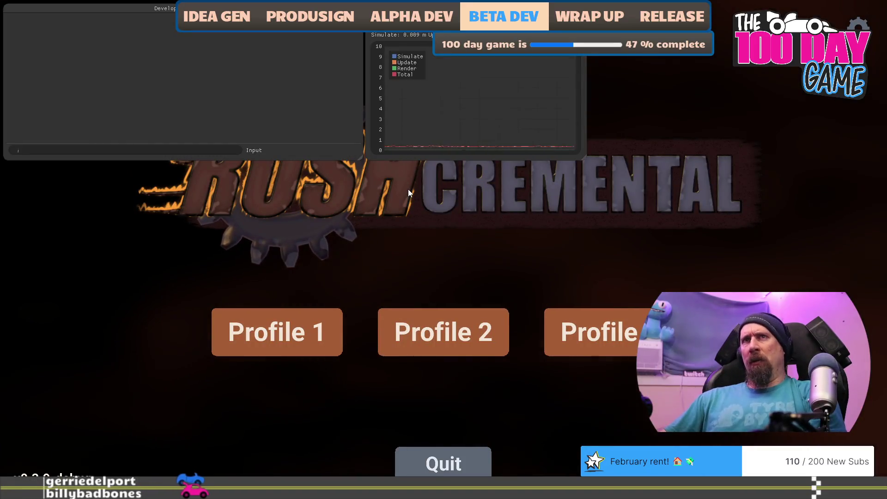
Run 'reset --all' and 'unlock player_car_rally' in the developer console.
text(reset )
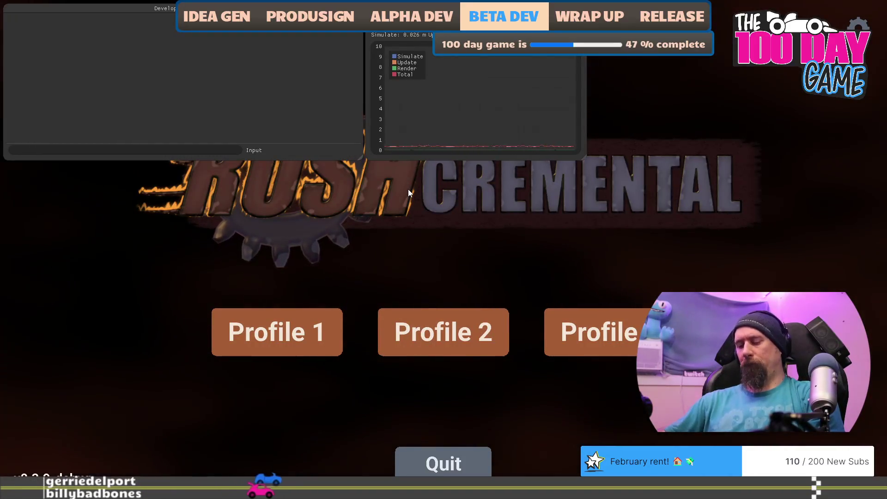
text(--all)
key(Return)
text(unlock )
text(player_)
text(car_rally)
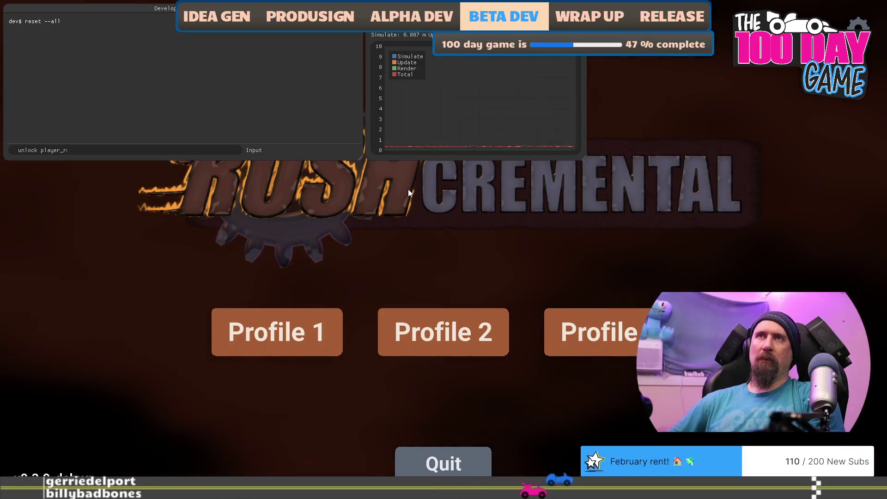
key(Return)
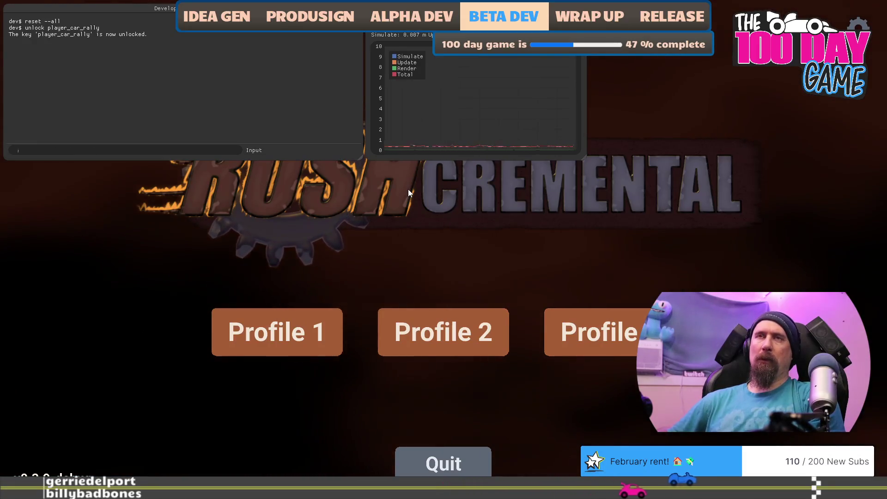
Race Spitfire Jax with two upshifts, losing 12.442 to 10.580, then quit the game.
key(grave)
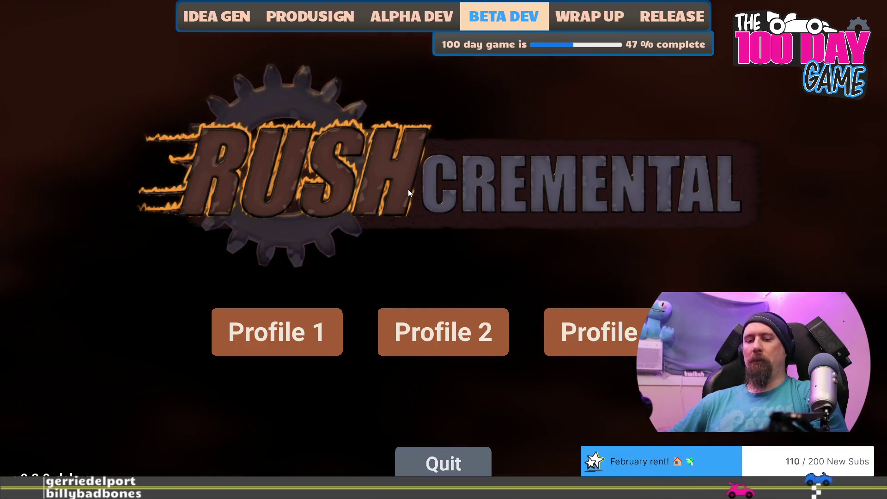
key(grave)
key(Return)
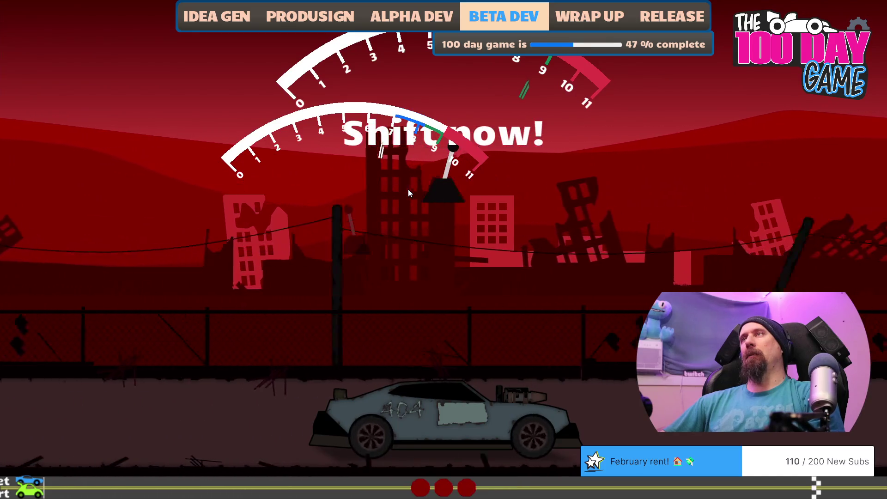
key(space)
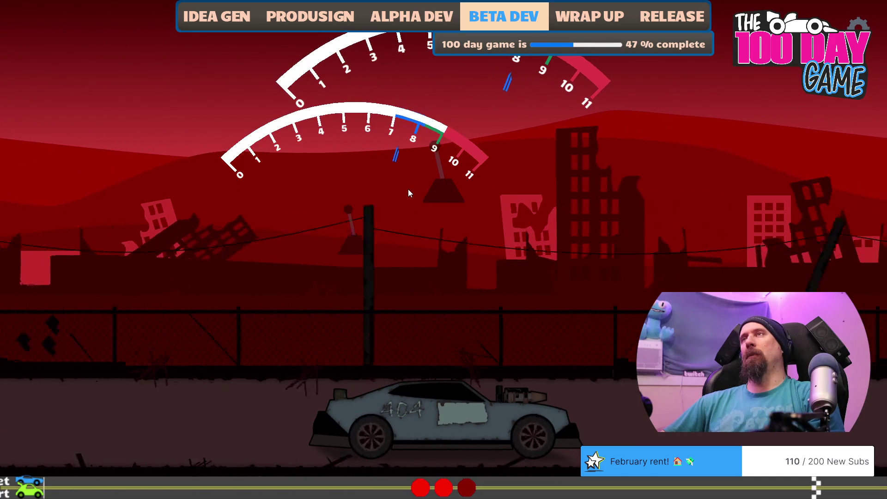
key(space)
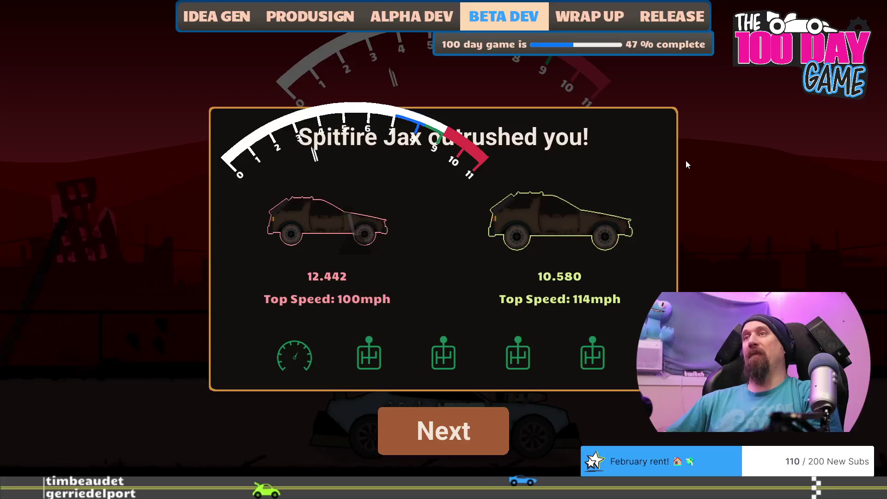
key(Escape)
key(Escape)
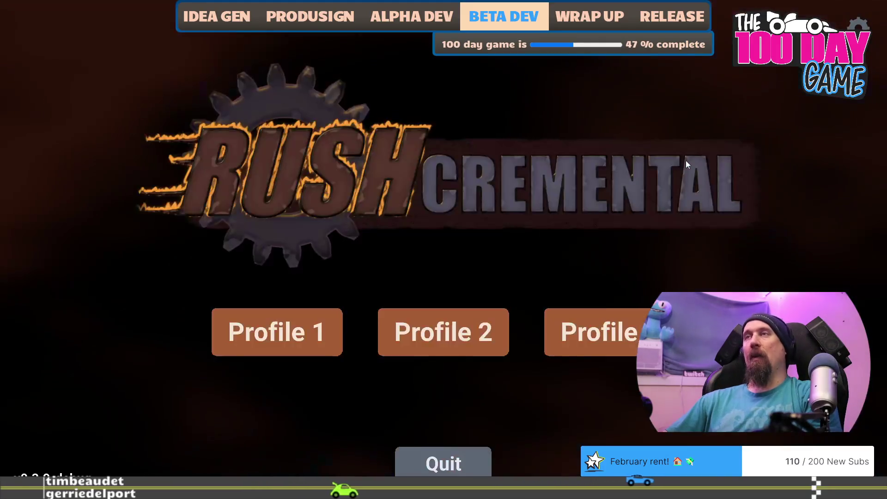
key(Escape)
Swap the comments so player_slow_rally uses [2000, 175, 6000, 195, 9100, 235], then rebuild the game.
key(alt+Tab)
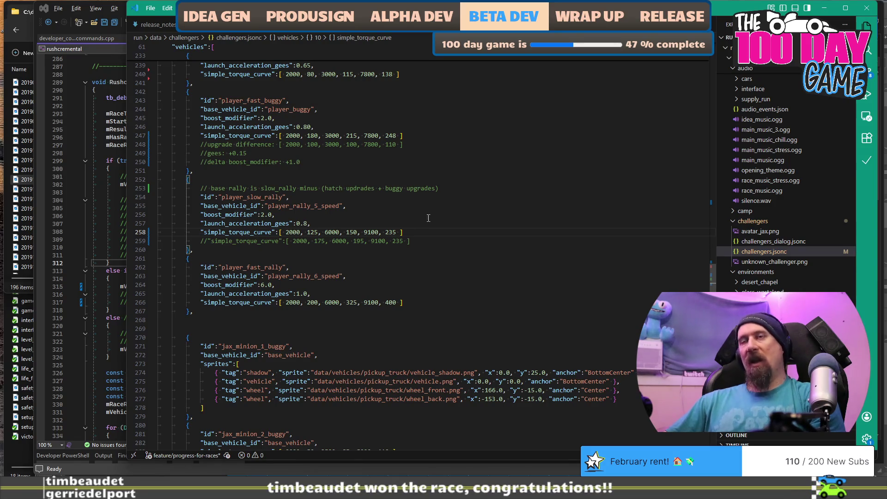
key(ctrl+slash)
key(Down)
key(ctrl+slash)
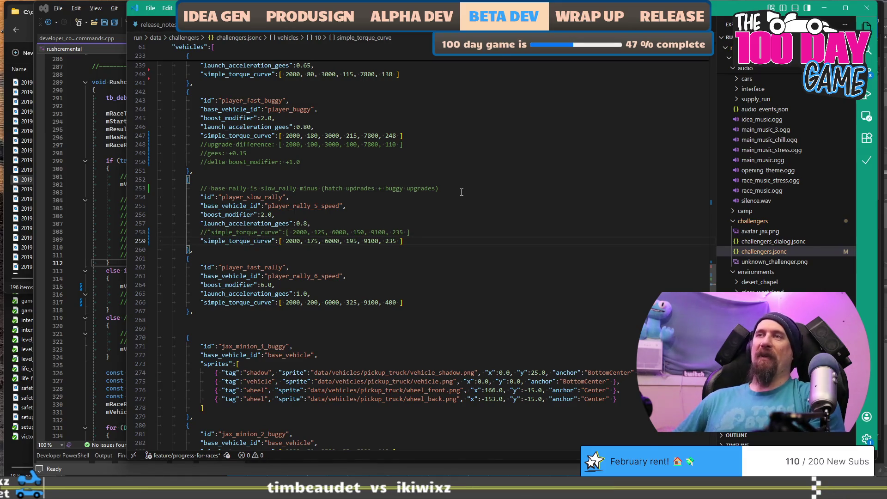
key(alt+Tab)
key(F5)
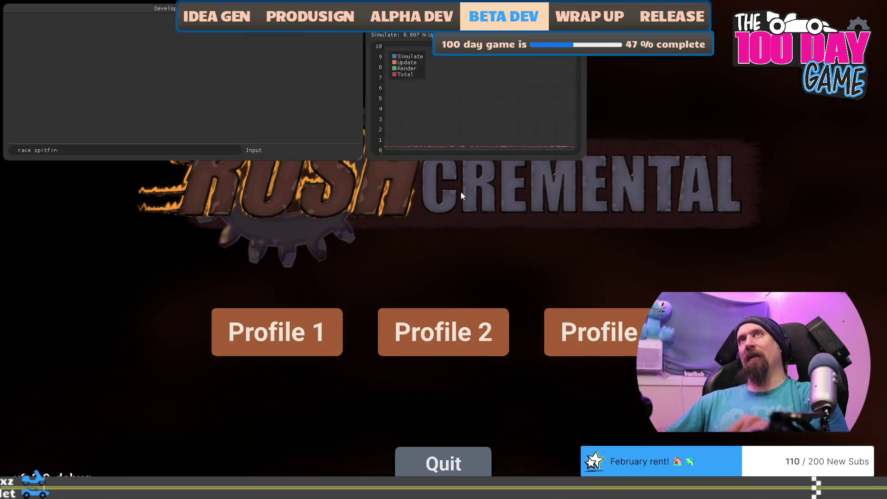
Race Spitfire Jax with the 175/195 curve, shifting up three times, losing 12.374 to 10.586.
key(space)
key(space)
key(space)
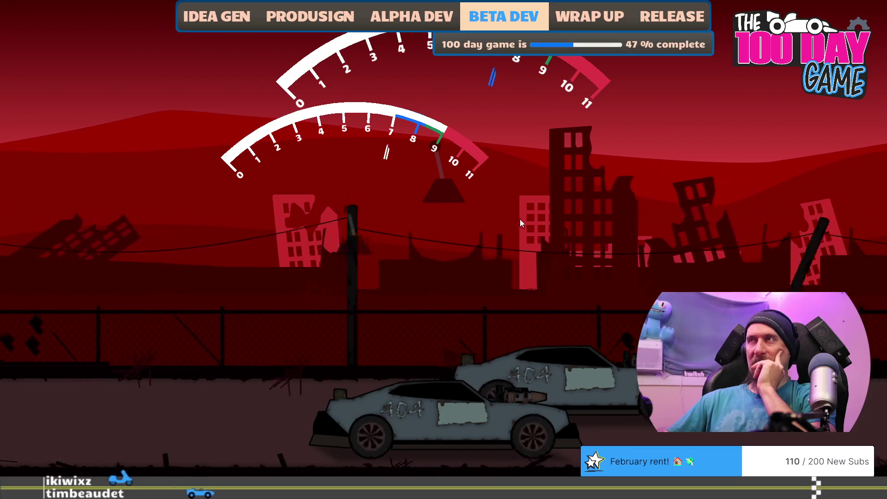
key(space)
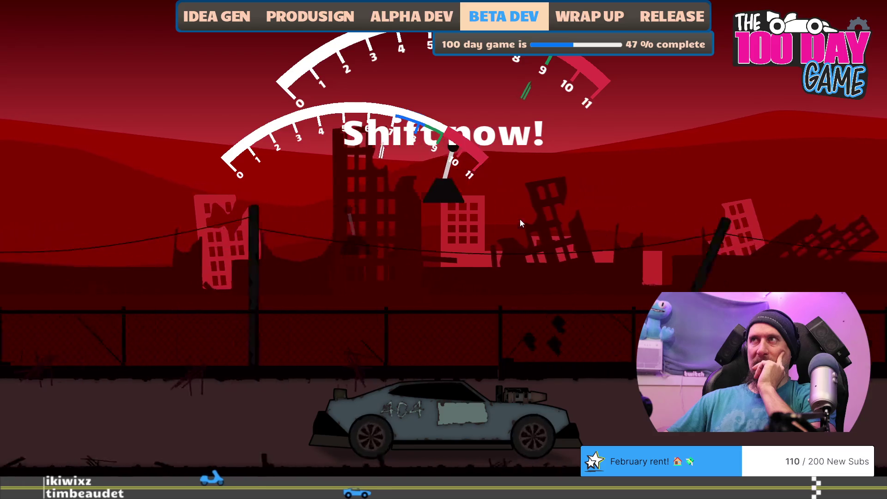
key(space)
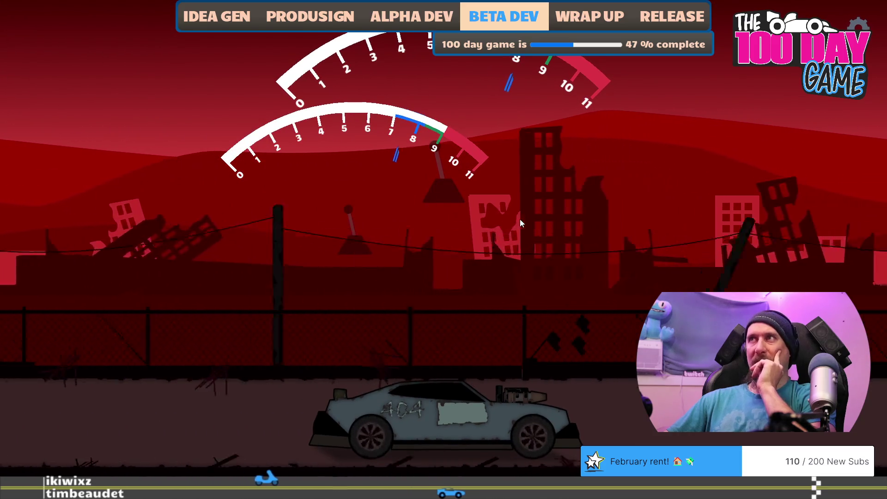
key(space)
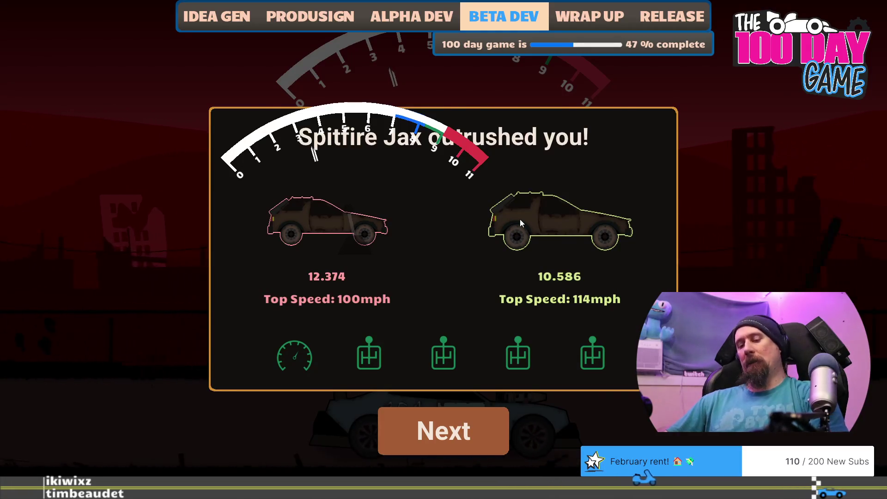
key(alt+Tab)
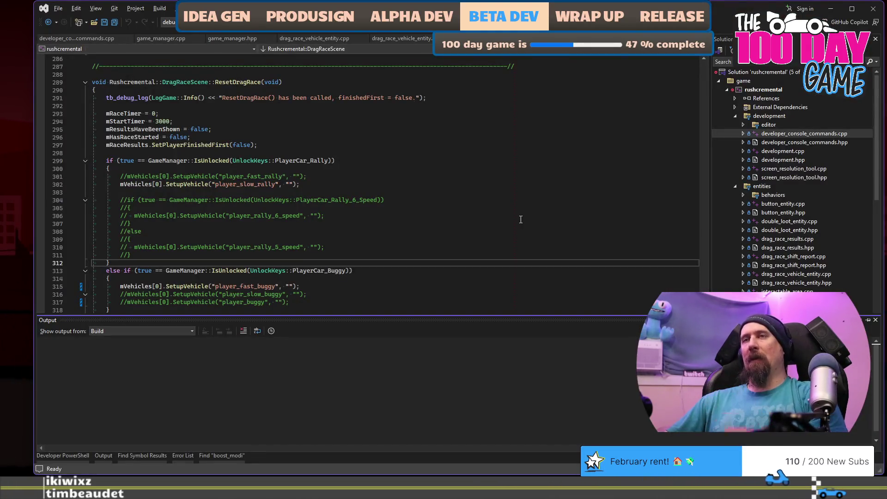
Look over the rally torque curves and 5-speed ratios in challengers.jsonc, then start a fresh drag race.
key(alt+Tab)
key(alt+Tab)
key(alt+Tab)
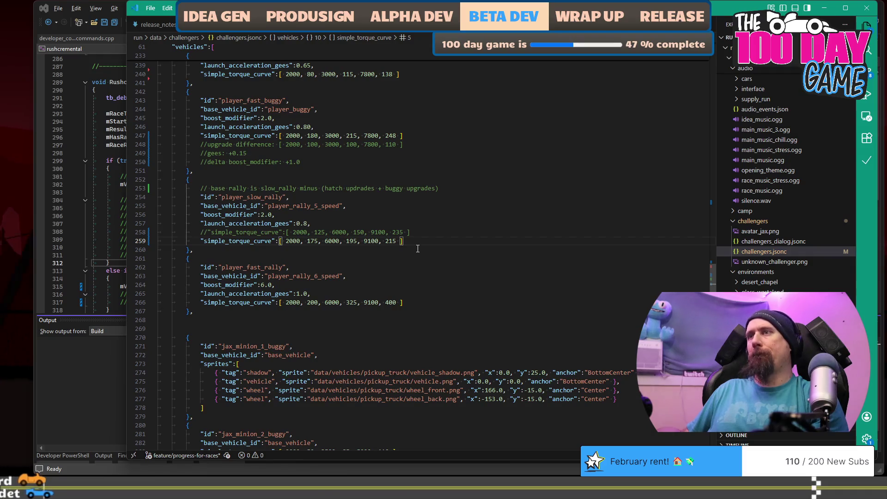
scroll(417, 249, up, 20)
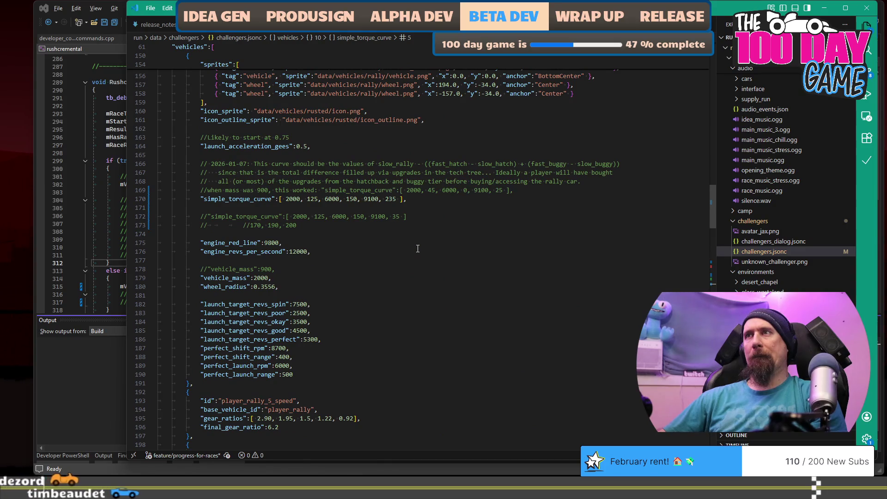
scroll(417, 248, down, 17)
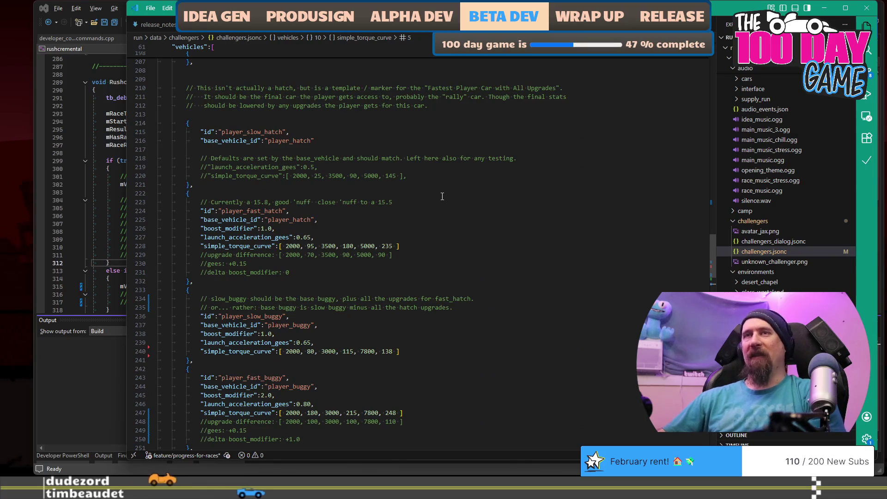
key(alt+Tab)
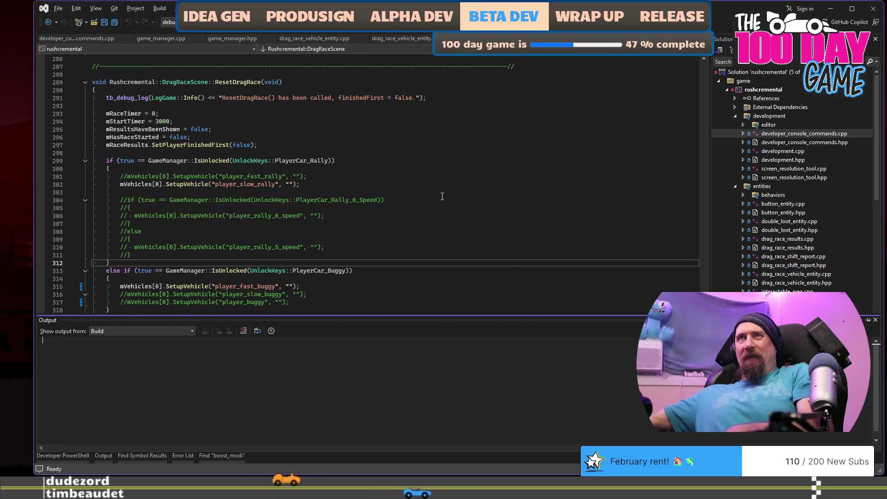
key(alt+Tab)
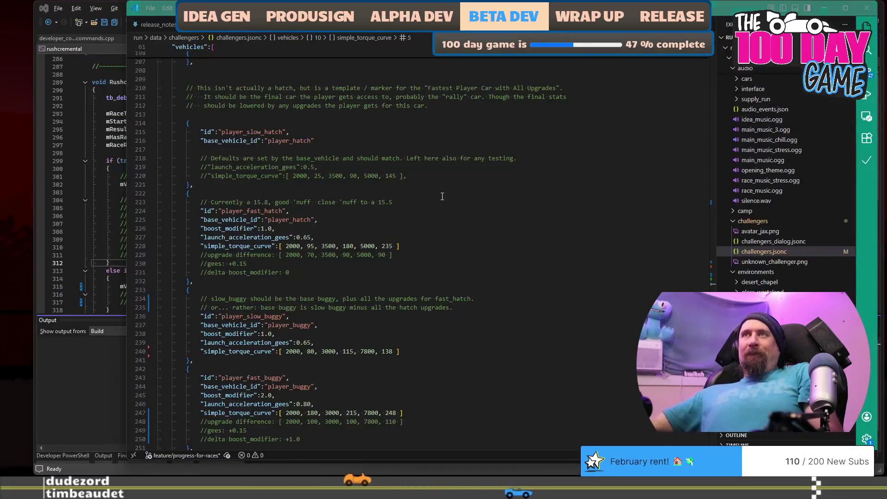
key(alt+Tab)
key(alt+Tab)
key(Return)
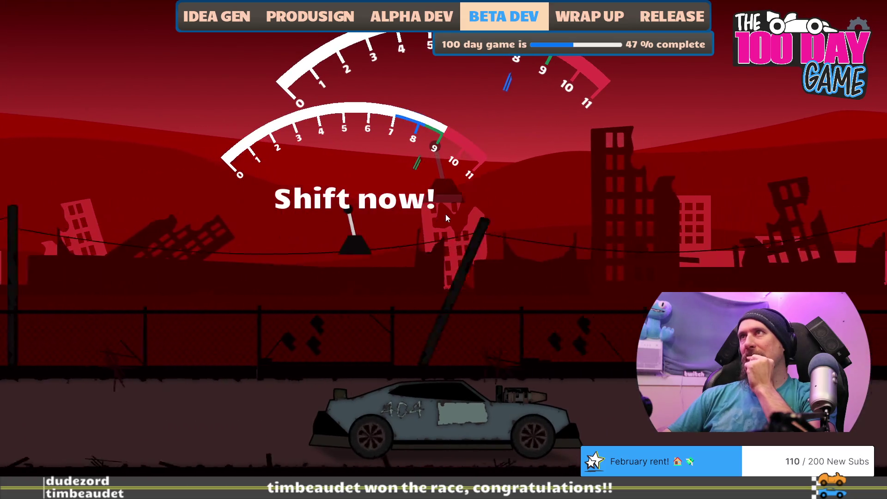
Shift up at the prompt and lose to Spitfire Jax, 12.624 to 10.584.
key(space)
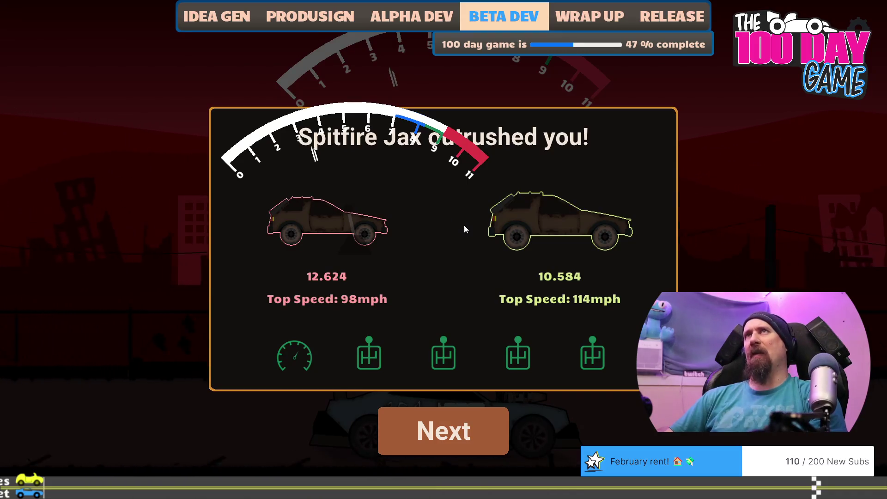
key(alt+Tab)
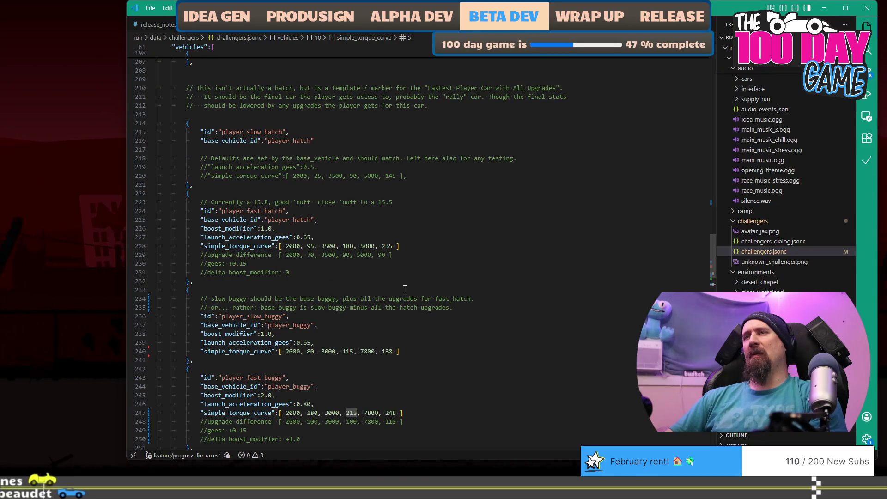
Raise player_slow_rally's final torque value from 215 to 225, then start another drag race.
scroll(412, 263, down, 6)
scroll(413, 263, down, 3)
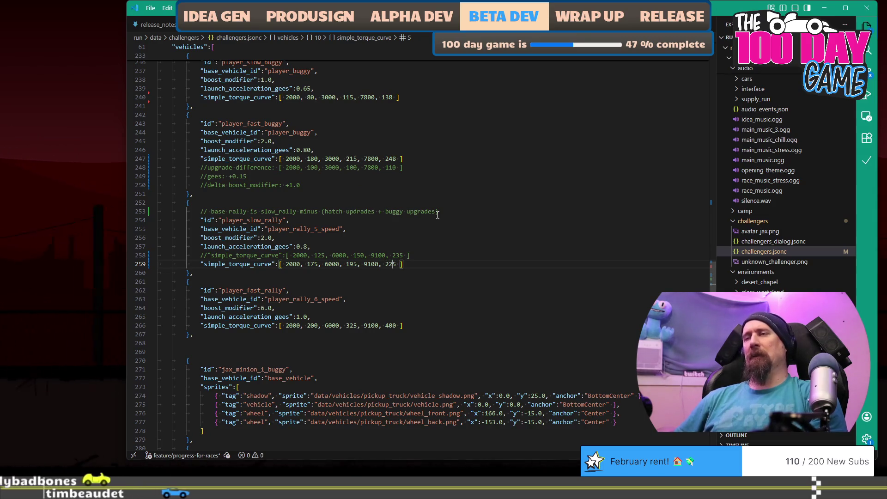
key(alt+Tab)
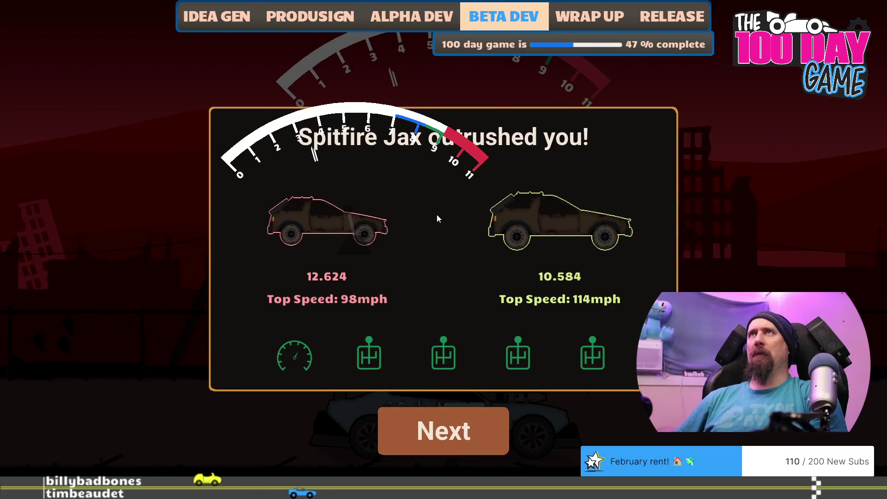
key(alt+Tab)
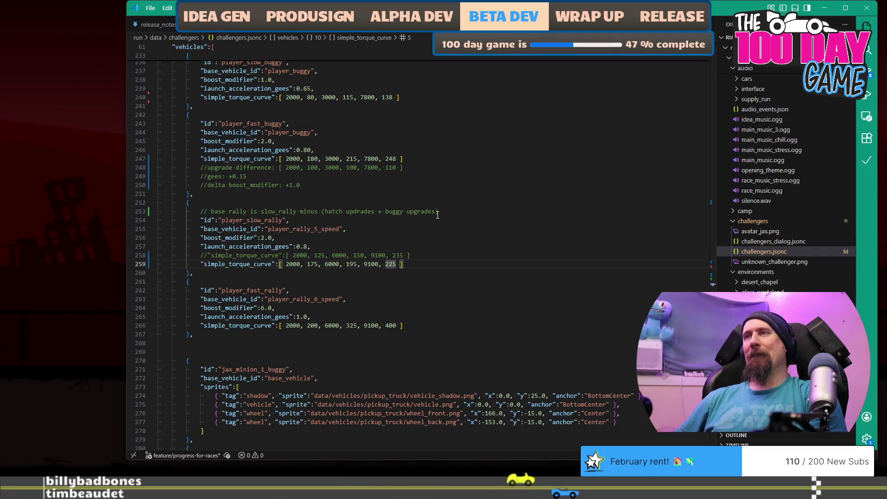
key(alt+Tab)
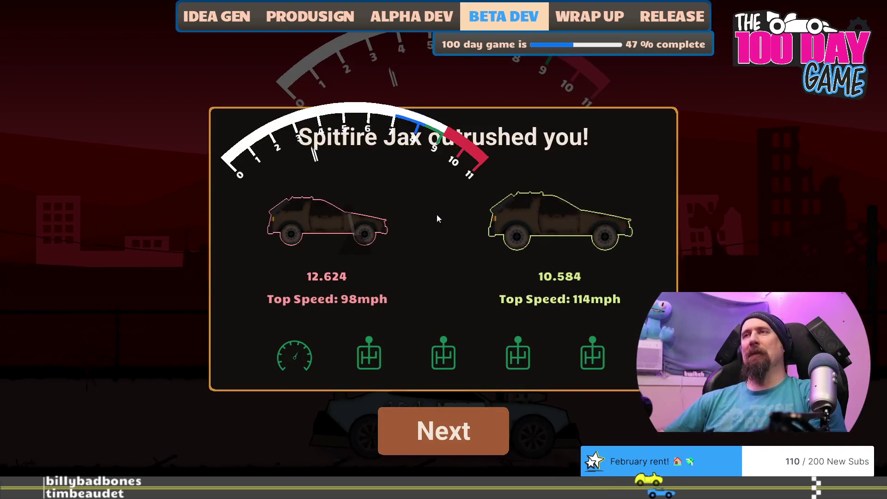
key(Return)
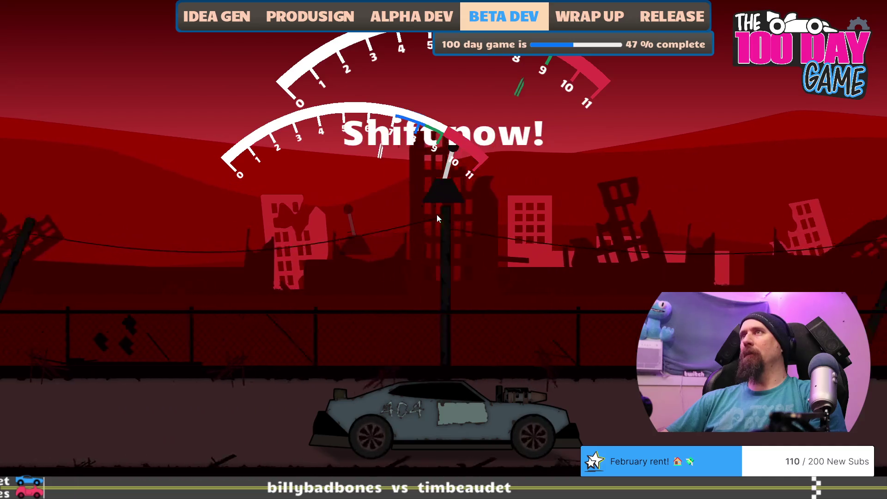
Shift through two races against Spitfire Jax, losing 12.497 to 10.582, then advance to his dialogue.
key(space)
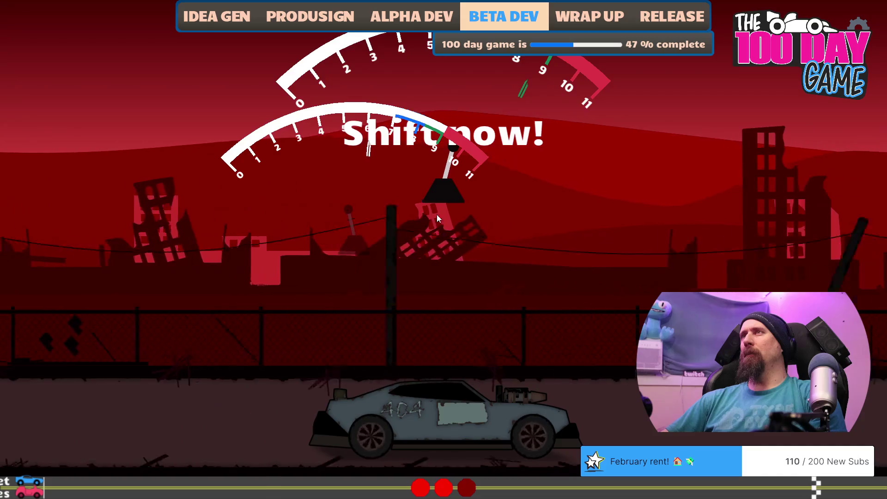
key(space)
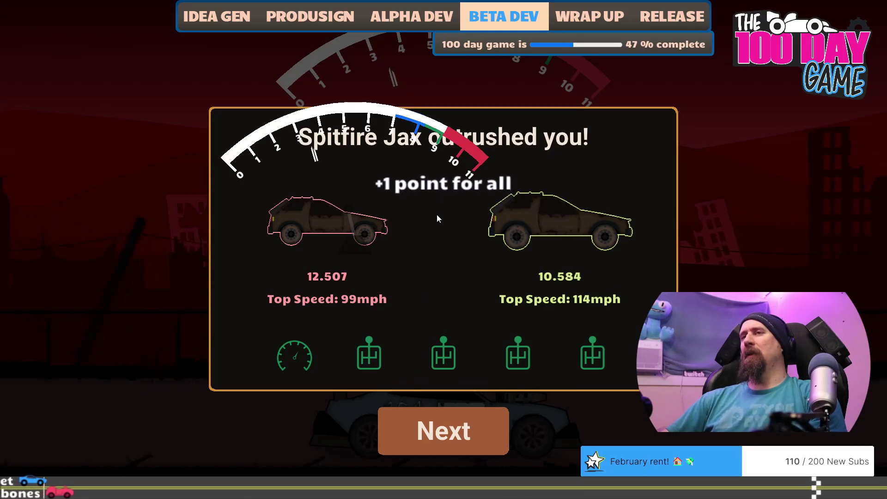
key(space)
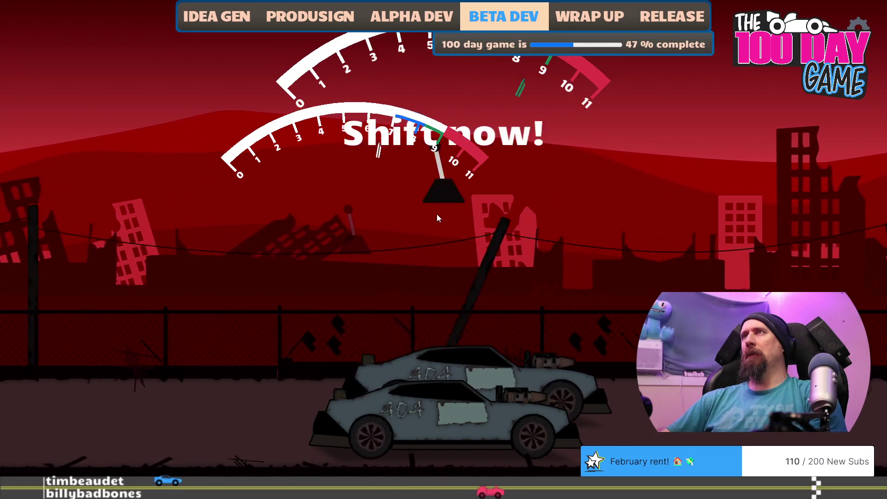
key(space)
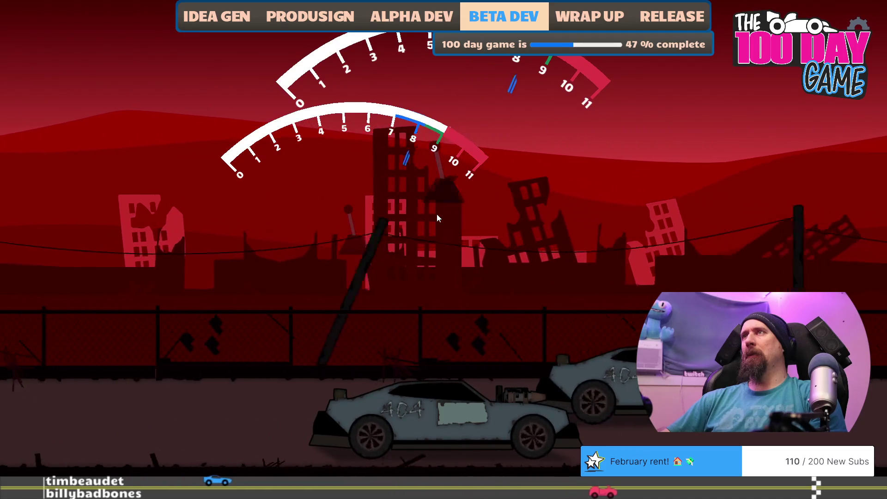
key(space)
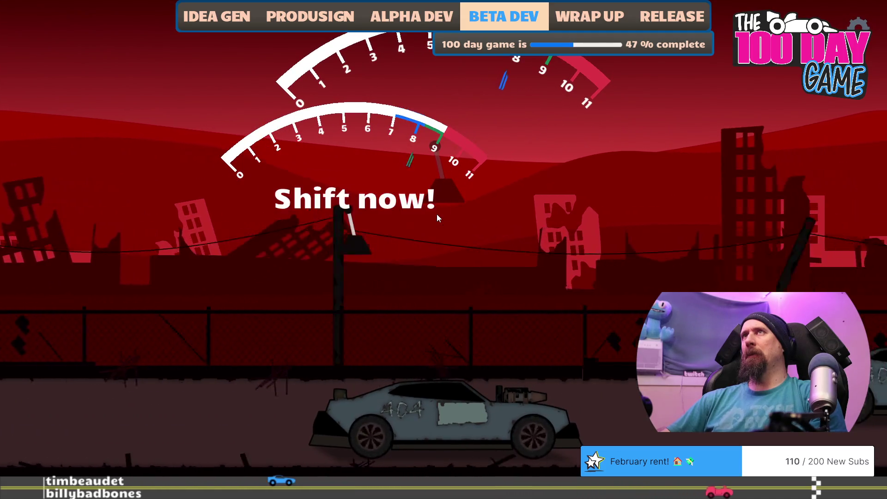
key(space)
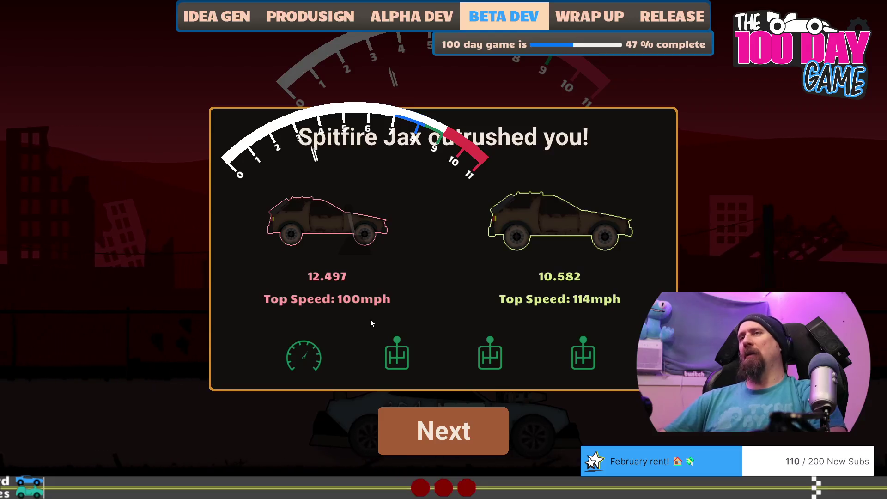
key(Return)
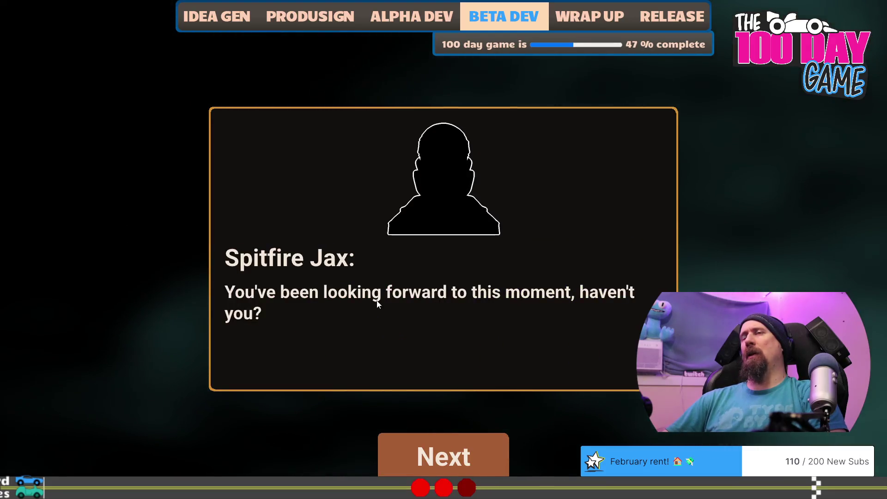
Change player_rally_5_speed's final_gear_ratio from 6.2 to 6.3 in challengers.jsonc, then return to the game.
key(alt+Tab)
key(Tab)
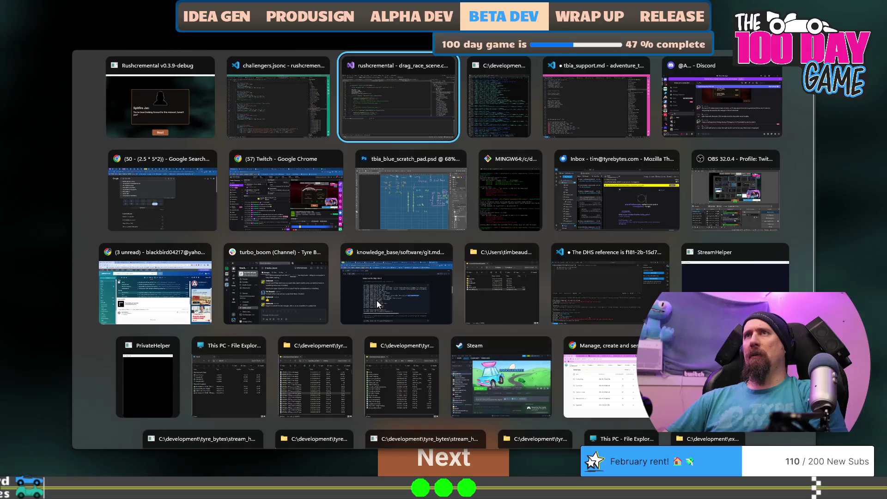
key(shift+Tab)
scroll(378, 300, up, 4)
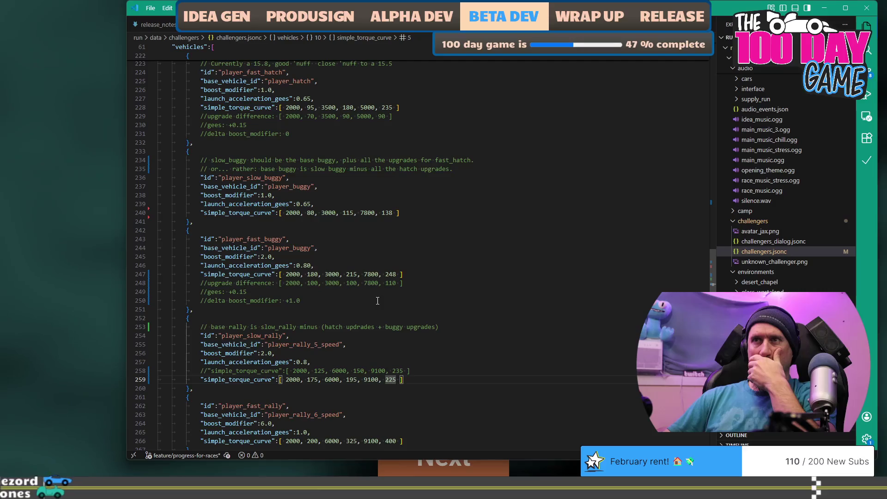
scroll(378, 301, up, 20)
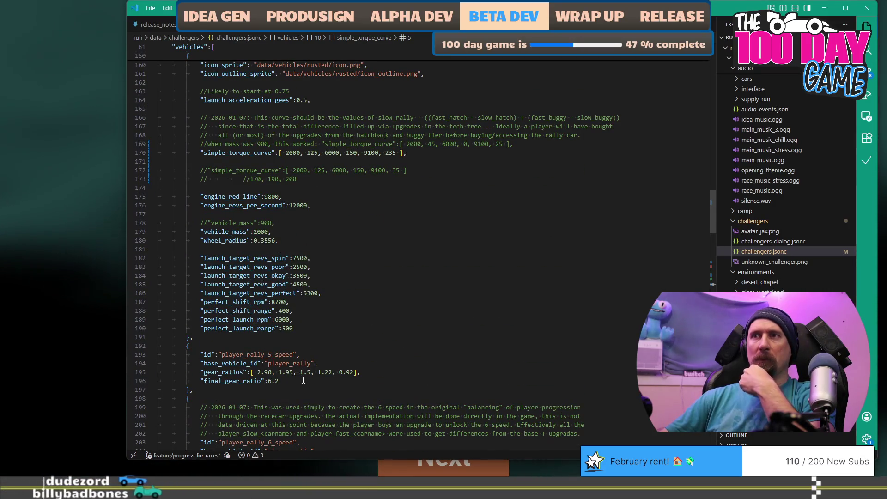
scroll(322, 321, down, 3)
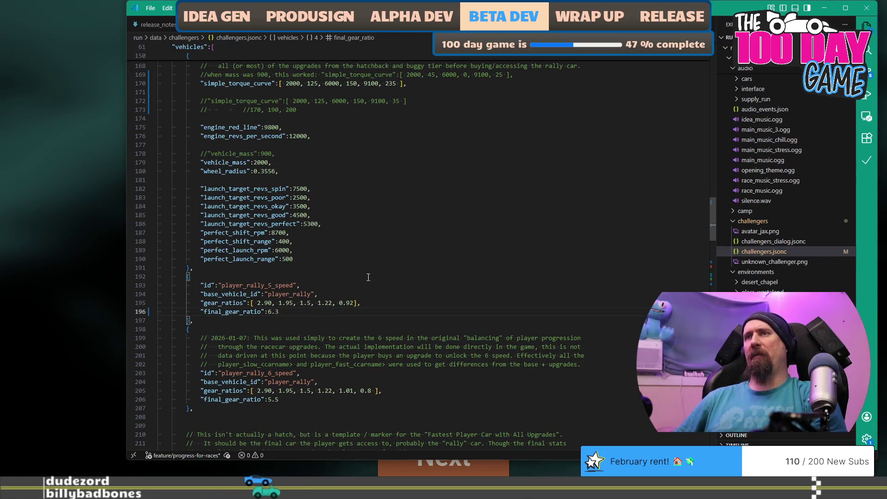
key(alt+Tab)
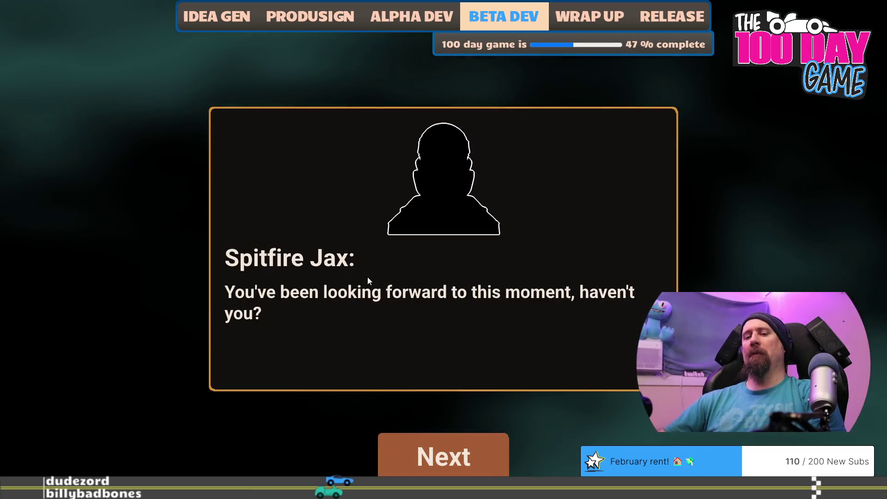
Launch from Spitfire Jax's dialogue with the 6.3 gearing and lose, 12.474 to 10.567.
key(space)
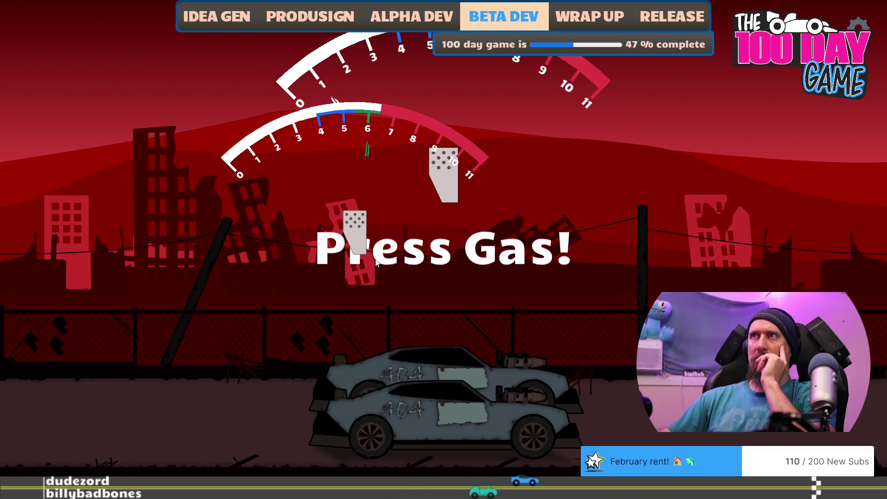
key(Up)
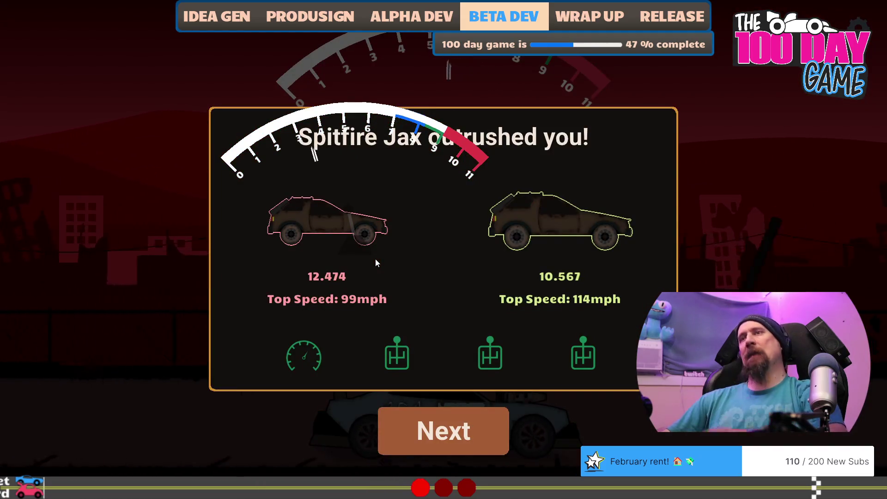
key(Return)
key(Return)
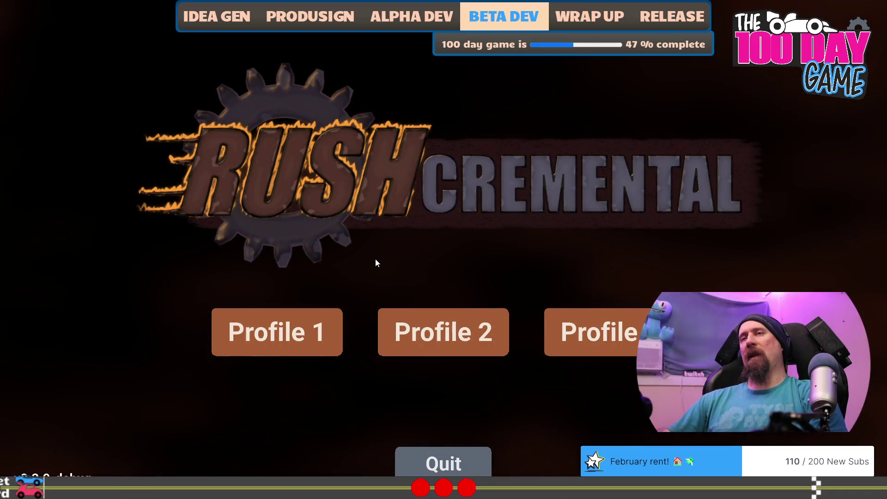
Race Spitfire Jax, shifting up three times, and lose 12.465 to 10.545.
key(alt+Tab)
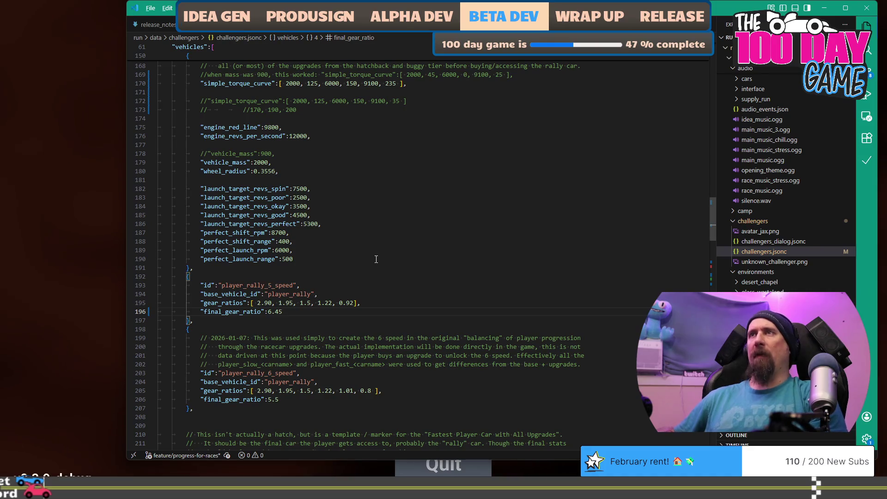
key(alt+Tab)
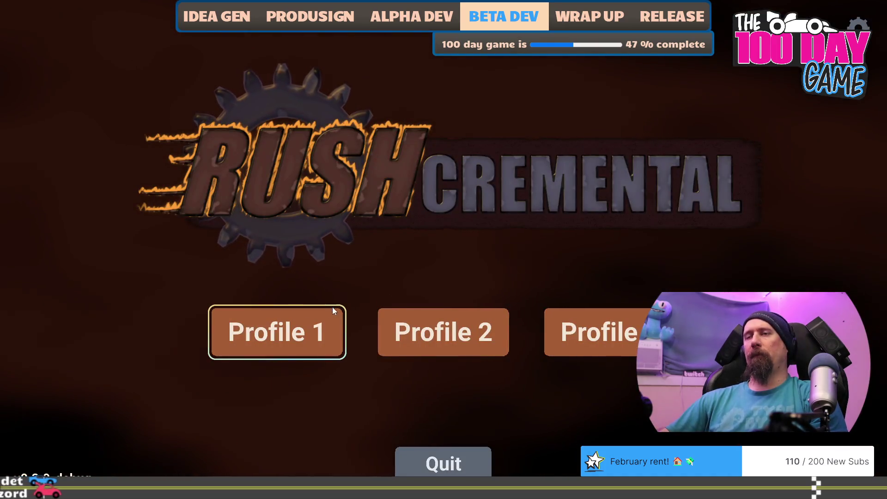
key(Return)
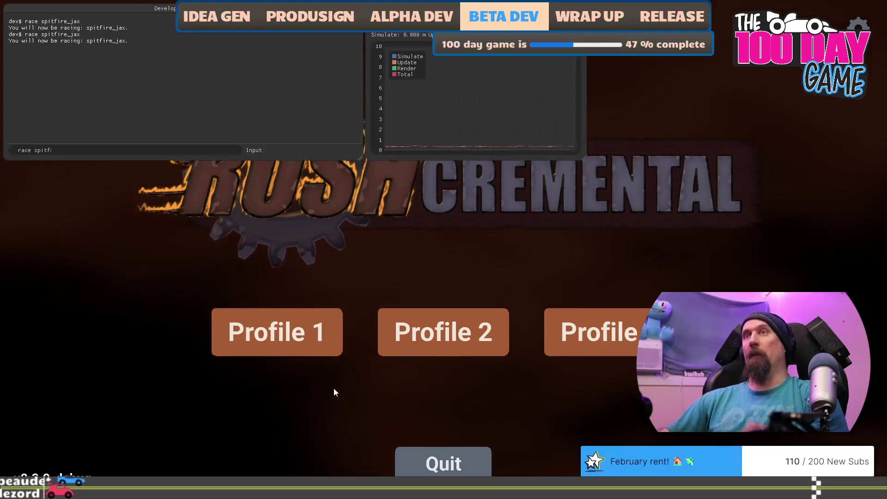
key(Up)
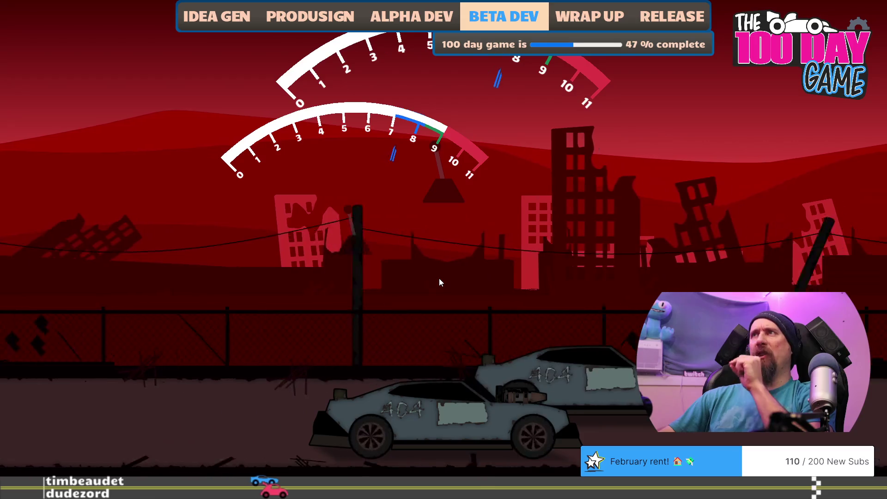
click(439, 278)
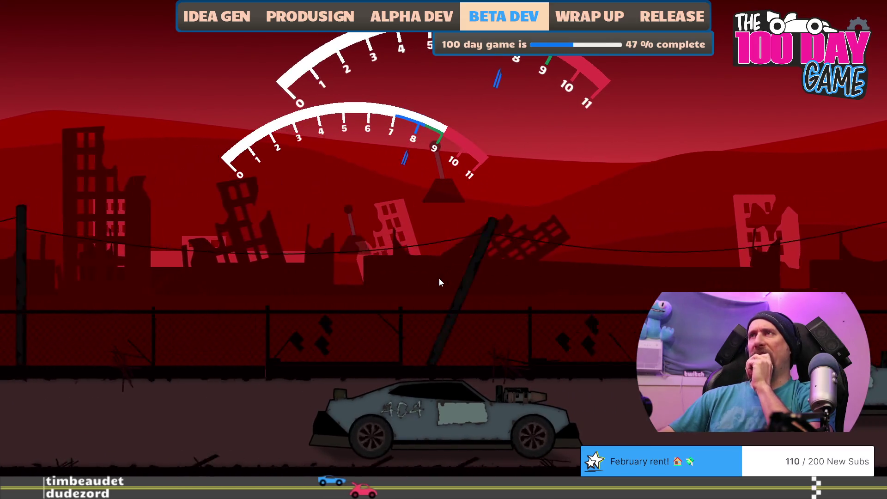
click(439, 278)
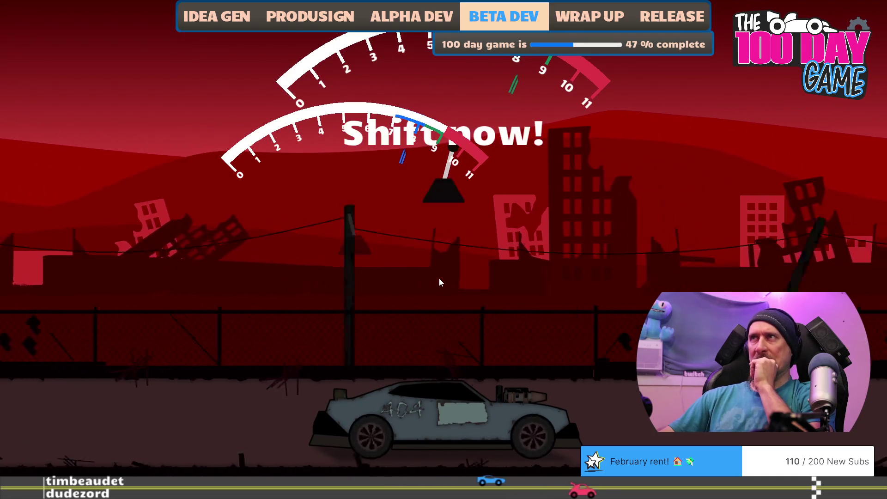
click(439, 278)
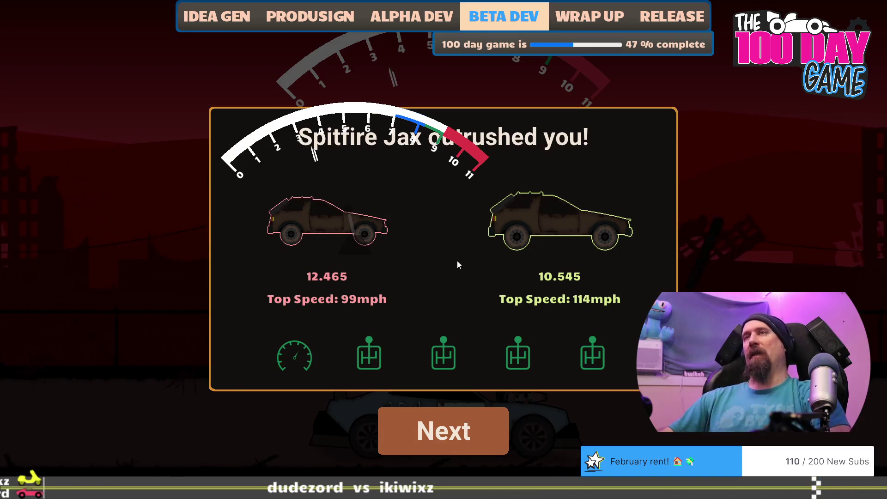
key(alt+Tab)
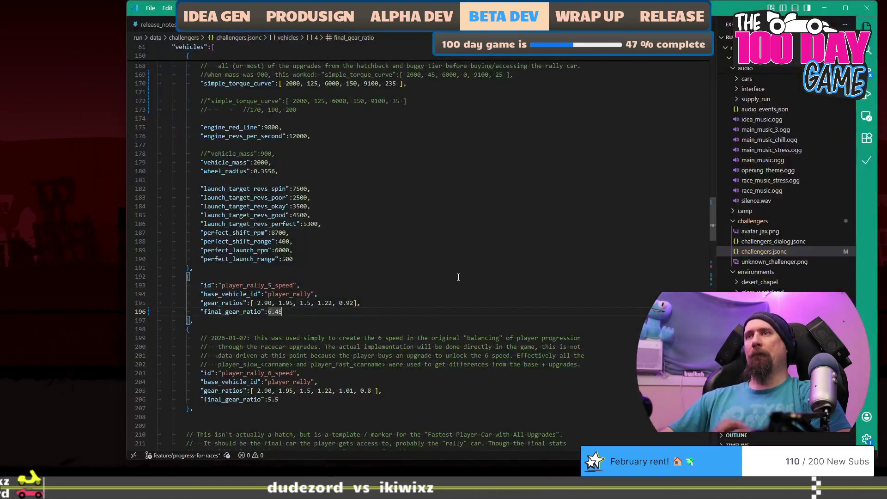
Scroll challengers.jsonc down to player_slow_rally's simple_torque_curve near line 259.
scroll(350, 314, down, 13)
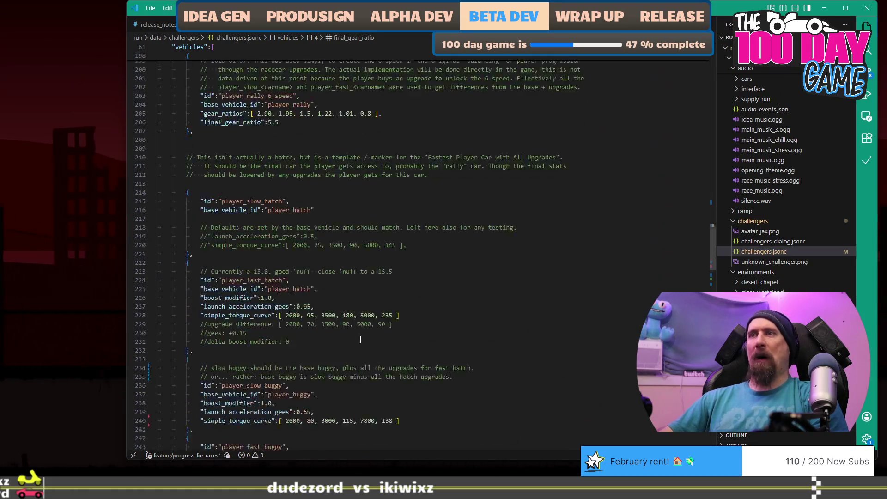
scroll(391, 314, down, 3)
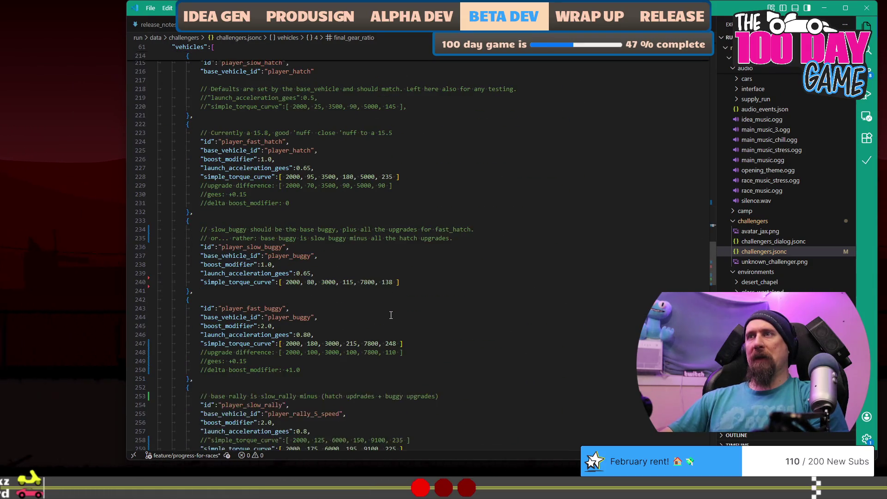
scroll(391, 315, down, 6)
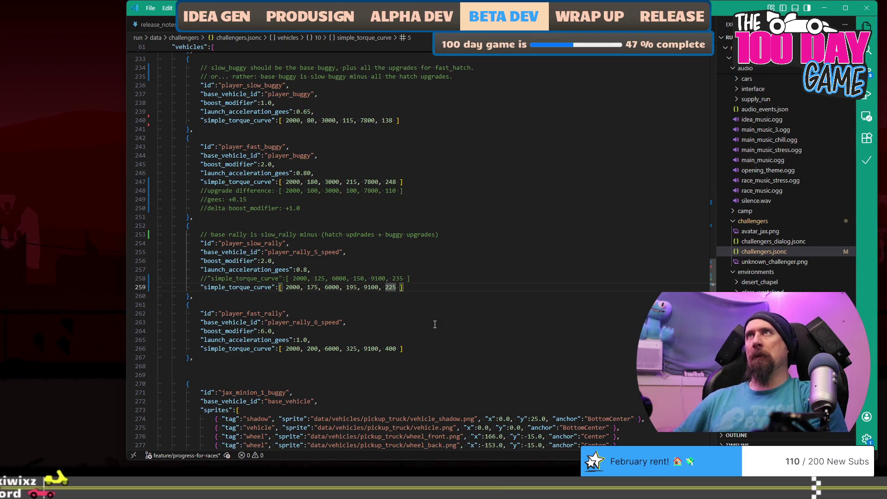
key(alt+Tab)
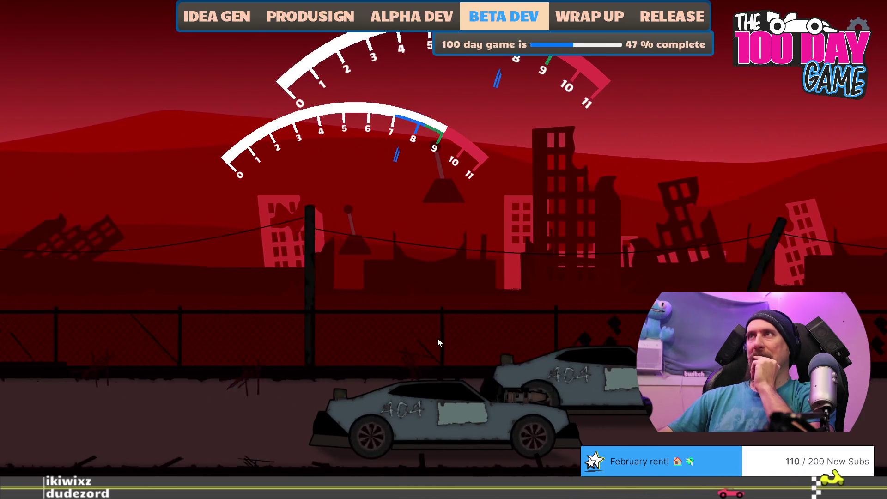
Shift up through the first of three runs against Spitfire Jax and lose again.
click(438, 342)
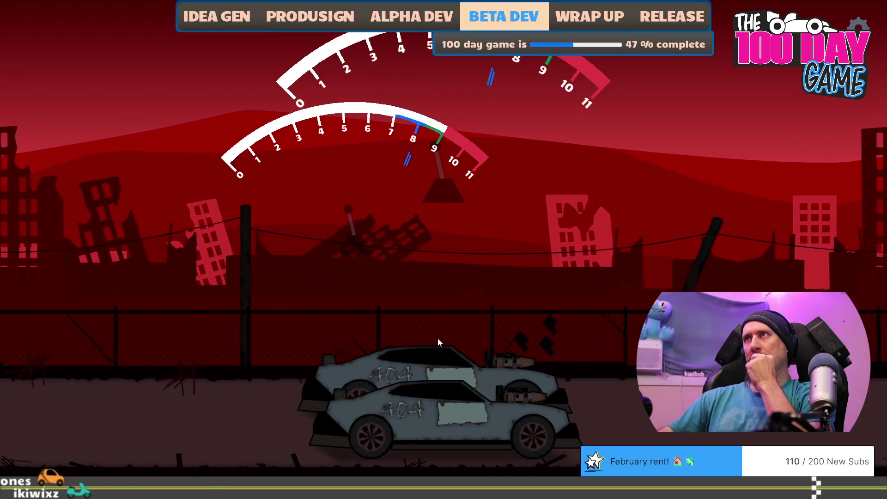
key(space)
key(space)
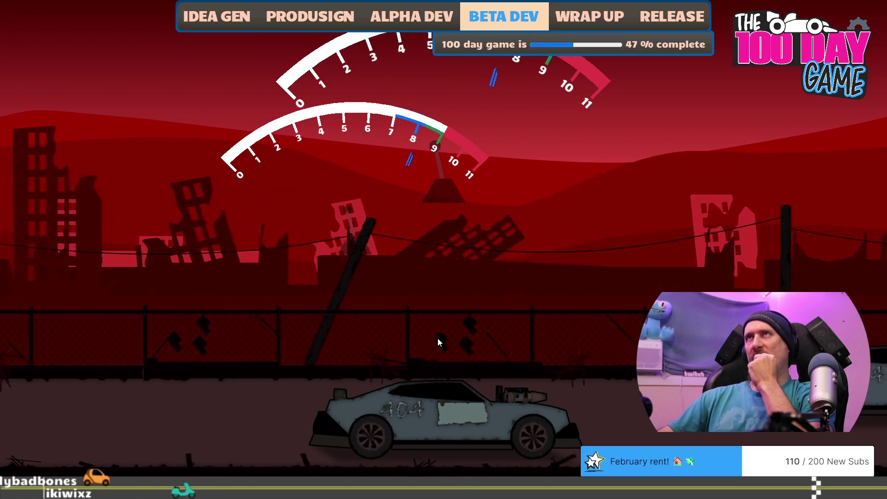
key(space)
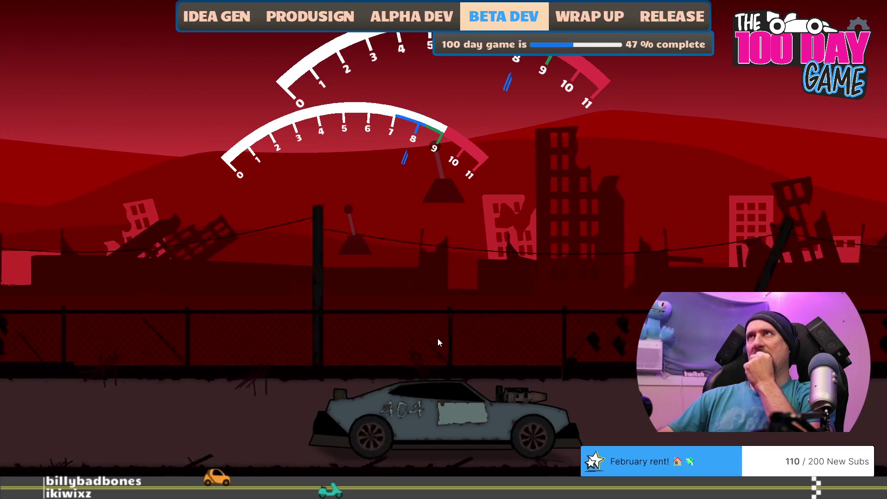
key(space)
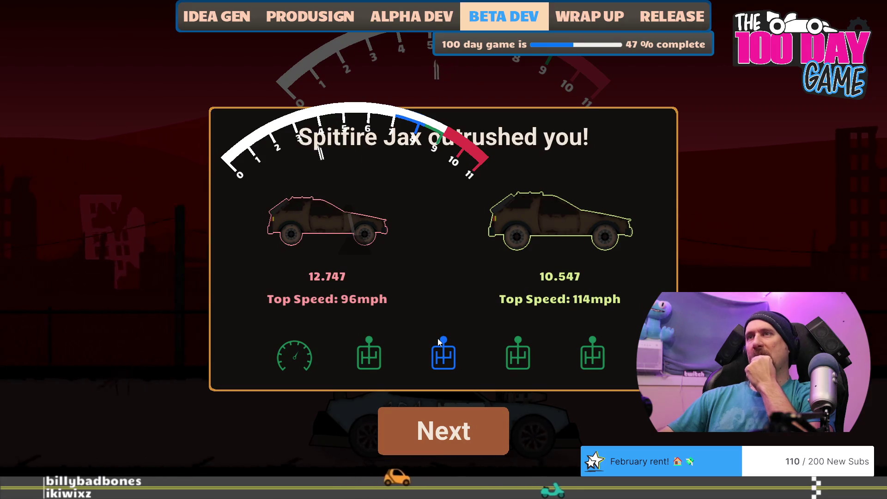
key(space)
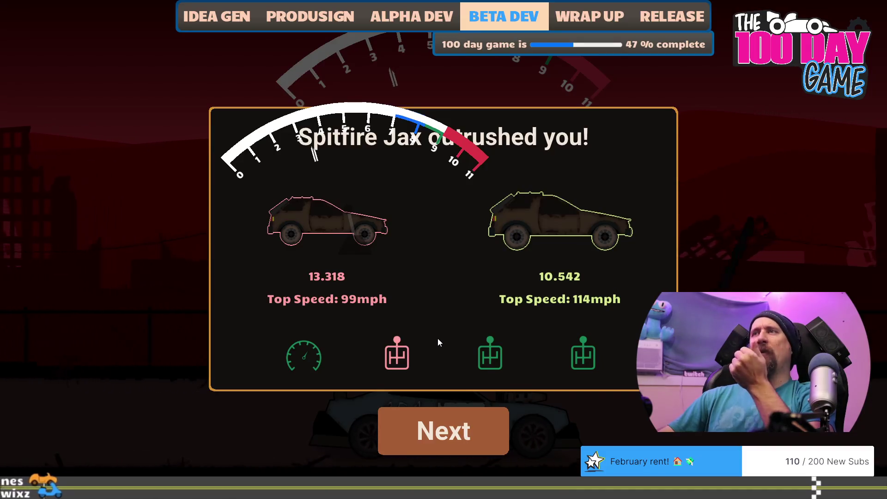
Rerun the race with a launch and four upshifts, losing 13.321 to 10.547.
key(Return)
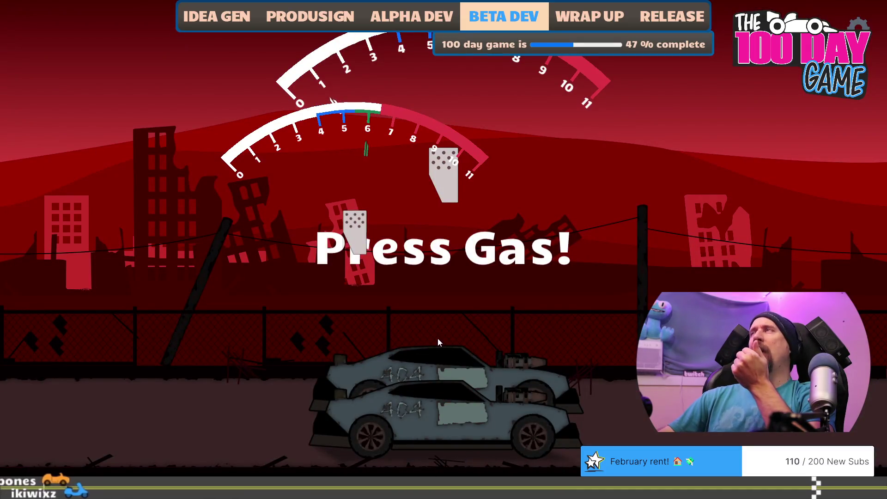
key(Up)
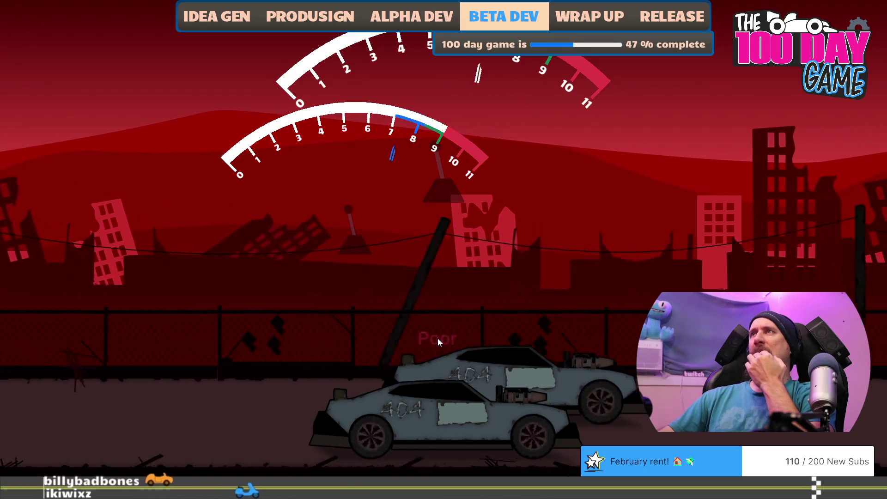
key(space)
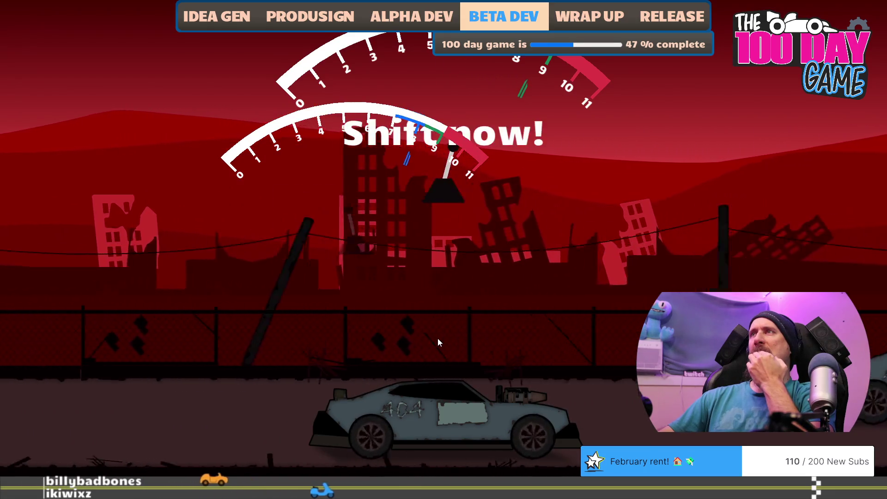
key(space)
key(space)
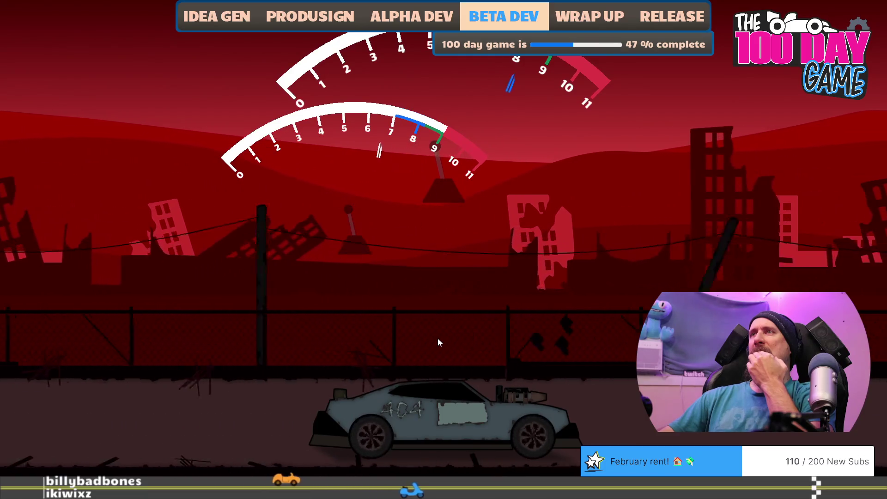
key(space)
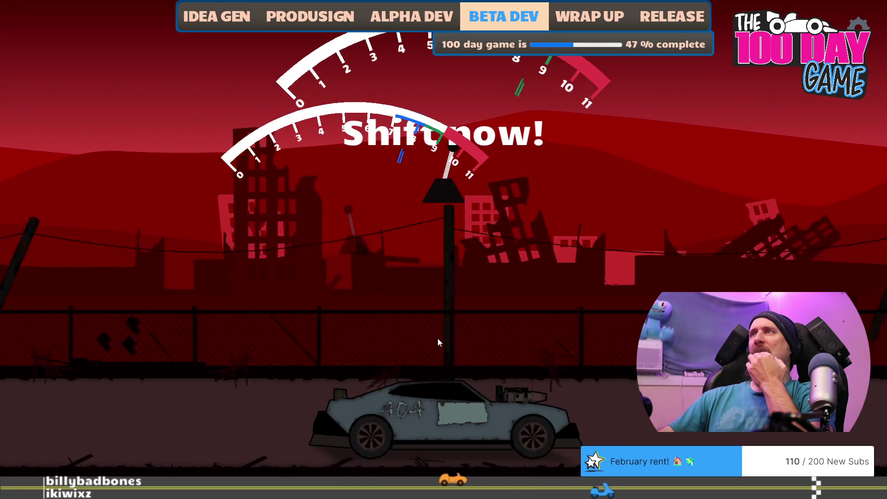
key(space)
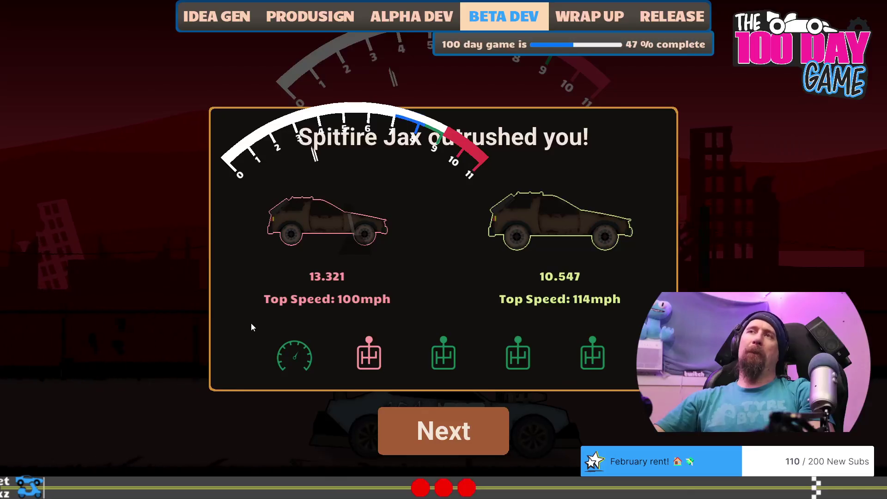
key(alt+Tab)
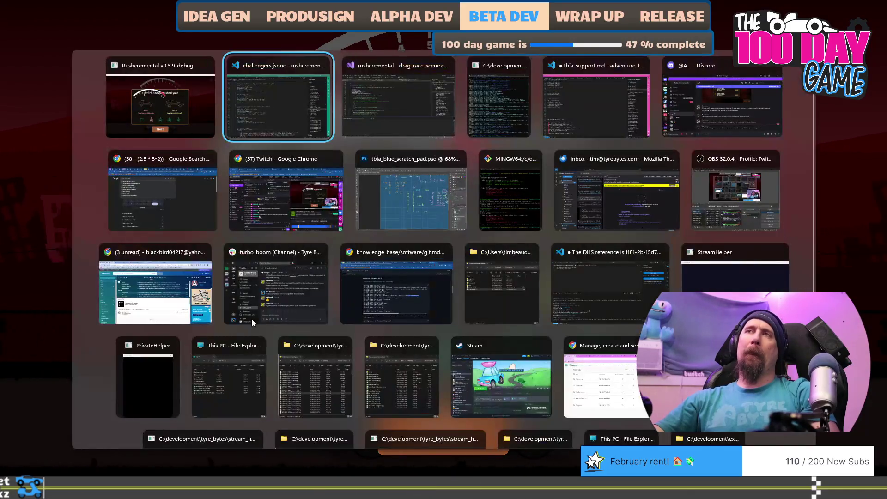
Change player_slow_rally's final torque value from 225 to 230, giving [2000, 175, 6000, 195, 9100, 230].
key(Tab)
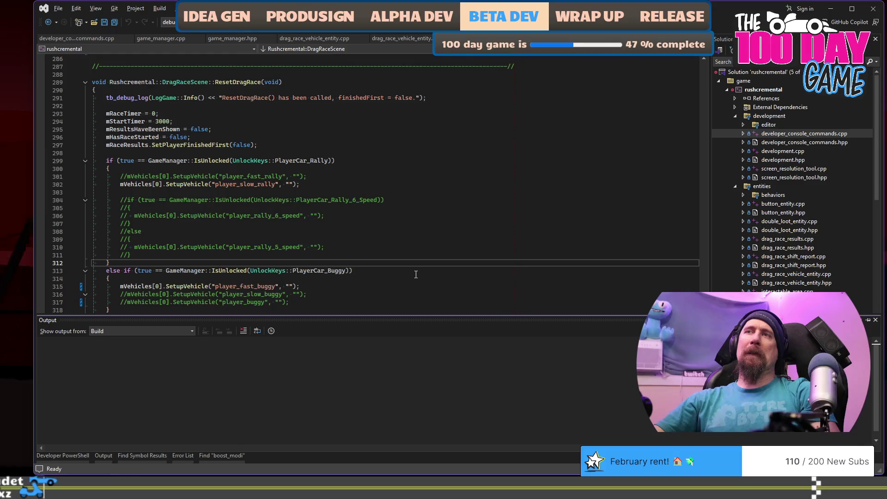
scroll(392, 238, down, 6)
scroll(398, 239, up, 6)
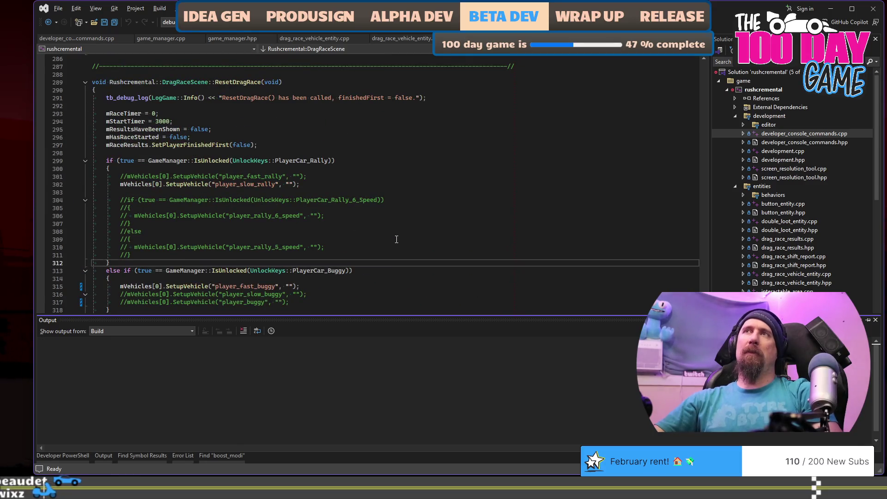
key(alt+Tab)
key(alt+Tab)
key(Tab)
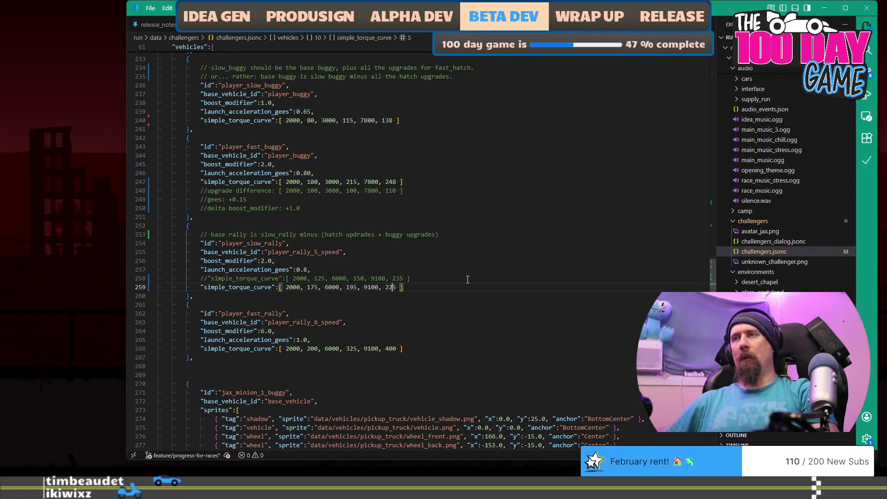
key(Delete)
key(BackSpace)
text(30)
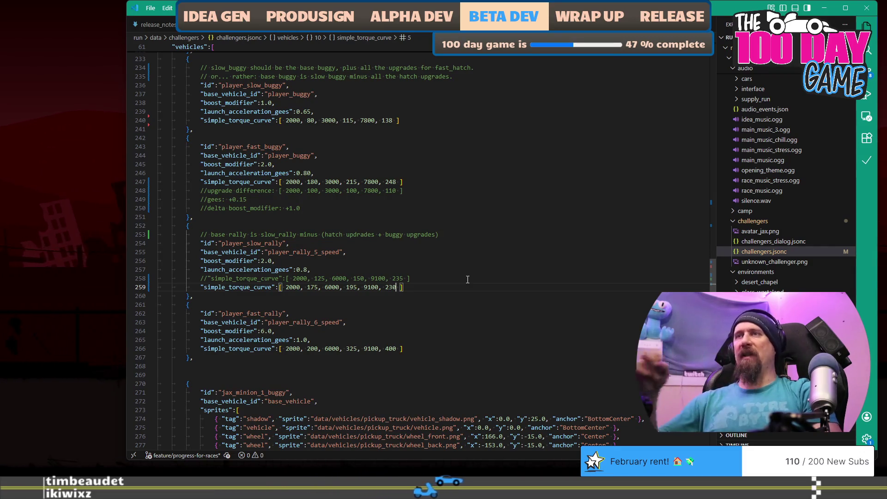
key(alt+Tab)
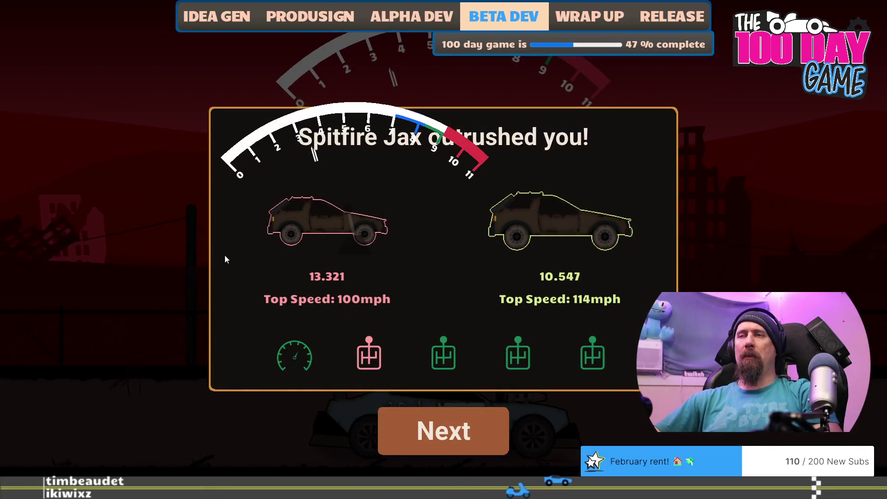
Race Spitfire Jax and take a rematch with the slow rally car, losing 12.395 to 10.540.
key(Return)
key(Up)
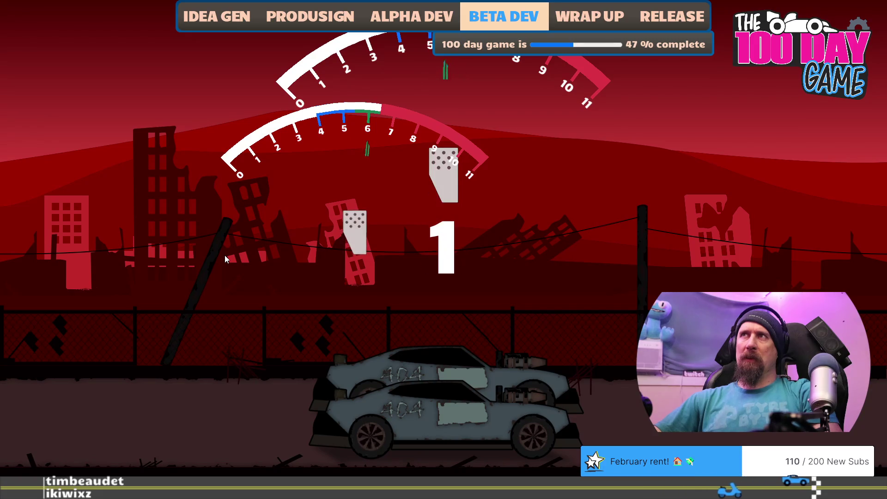
key(Right)
key(Right)
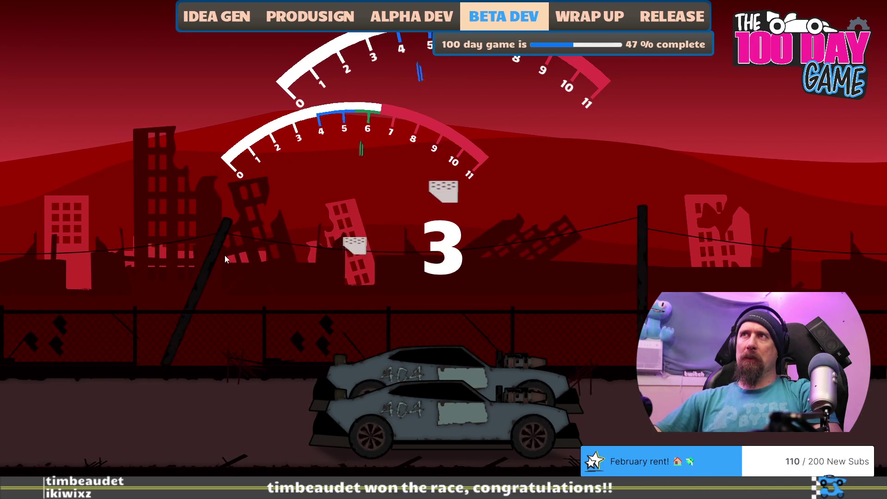
key(Left)
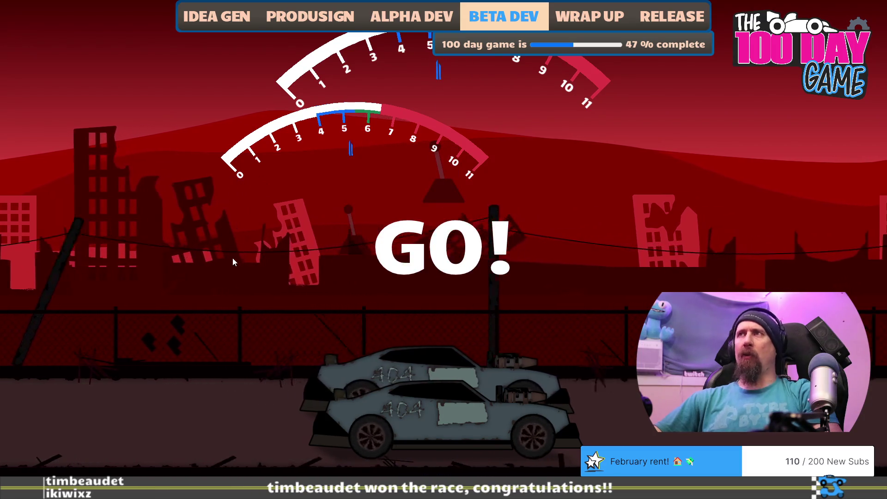
key(Right)
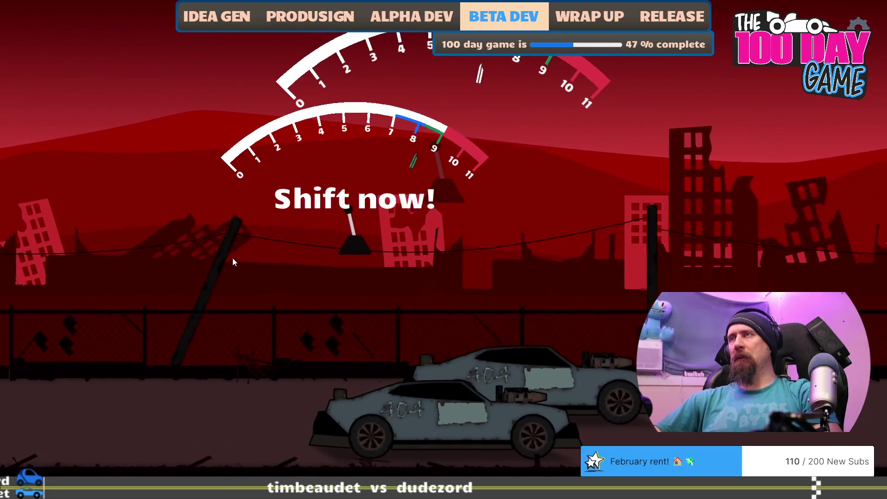
key(Right)
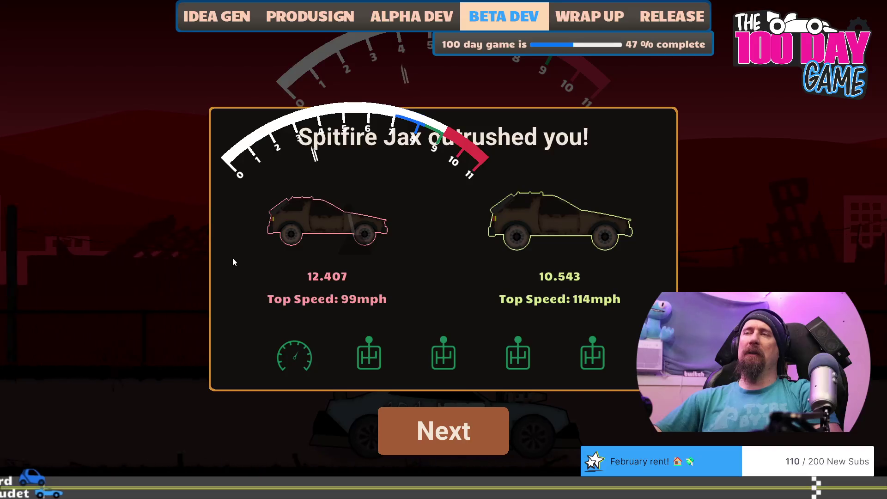
key(Return)
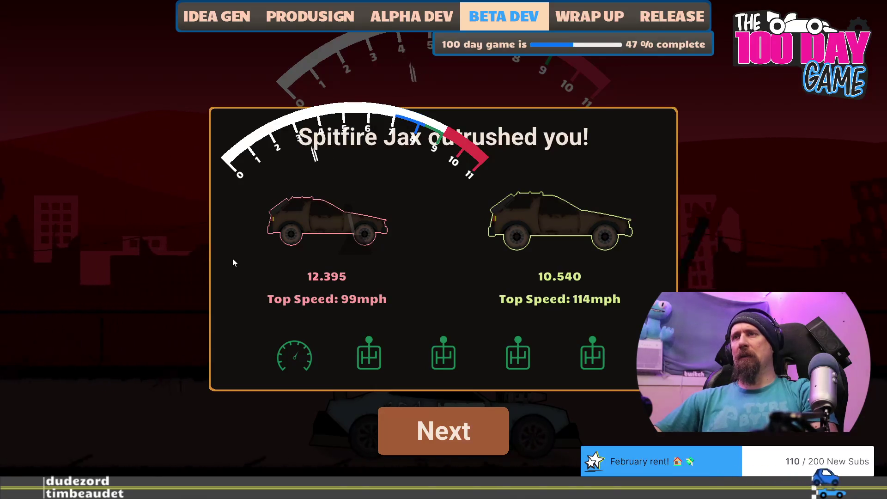
key(alt+Tab)
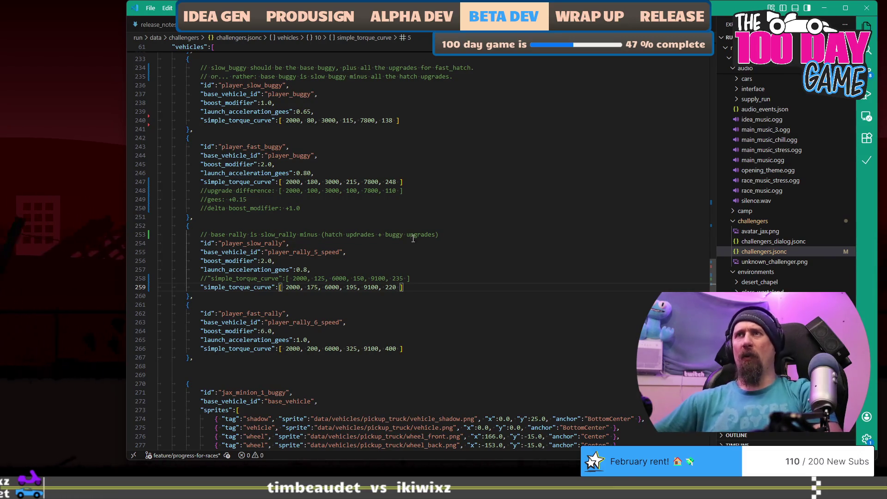
Set player_rally_5_speed's gear_ratios to [2.90, 1.95, 1.5, 1.28, 0.99] and return to Rushcremental.
scroll(413, 238, up, 20)
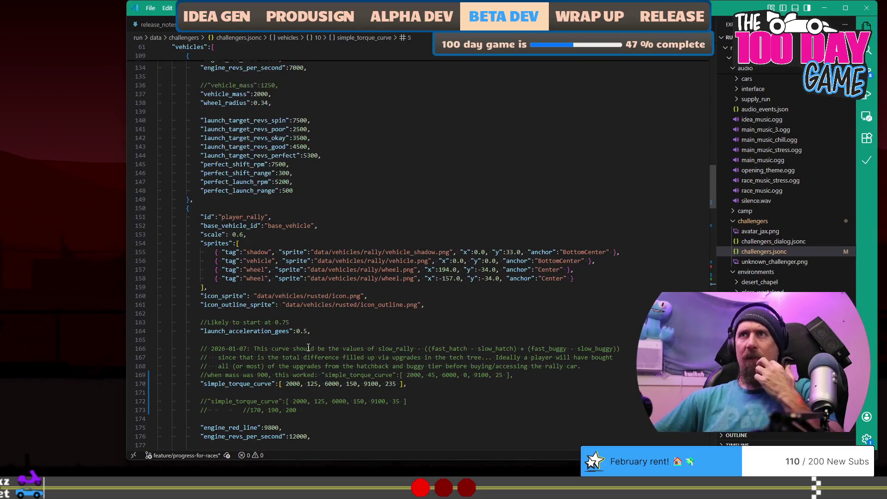
scroll(308, 348, up, 2)
scroll(351, 341, up, 8)
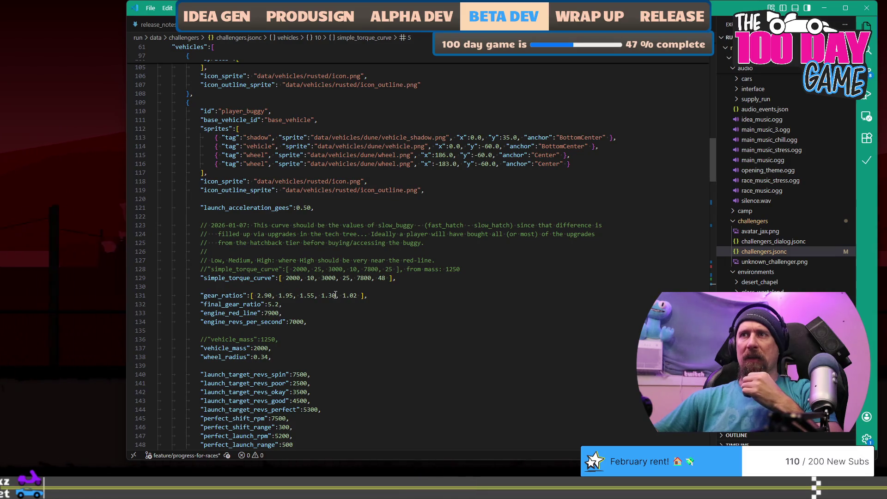
scroll(364, 312, up, 20)
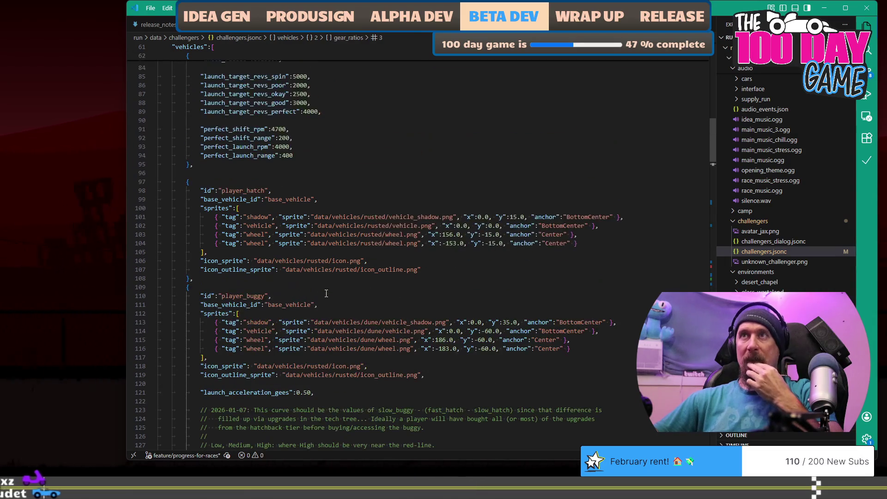
scroll(326, 273, down, 20)
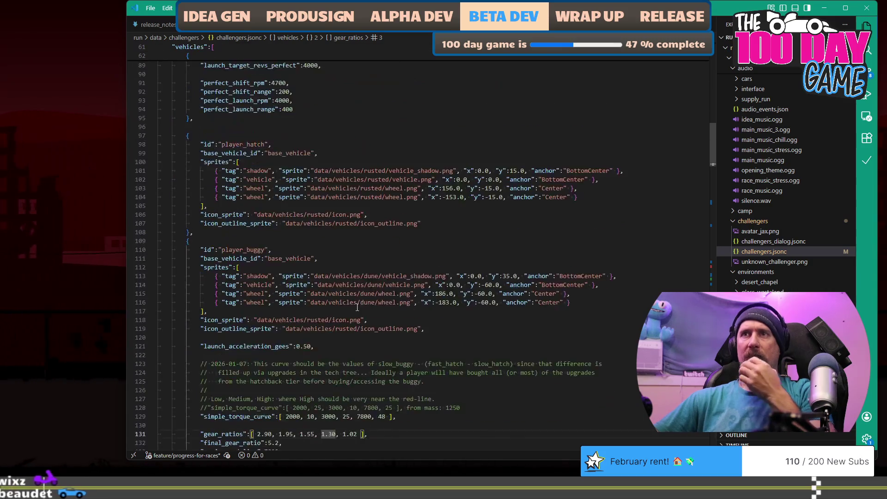
scroll(338, 281, down, 7)
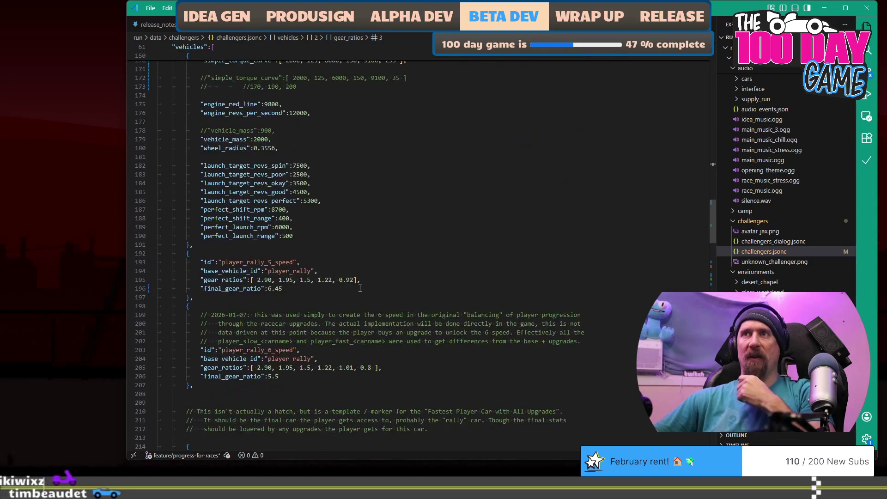
click(329, 279)
scroll(388, 258, down, 2)
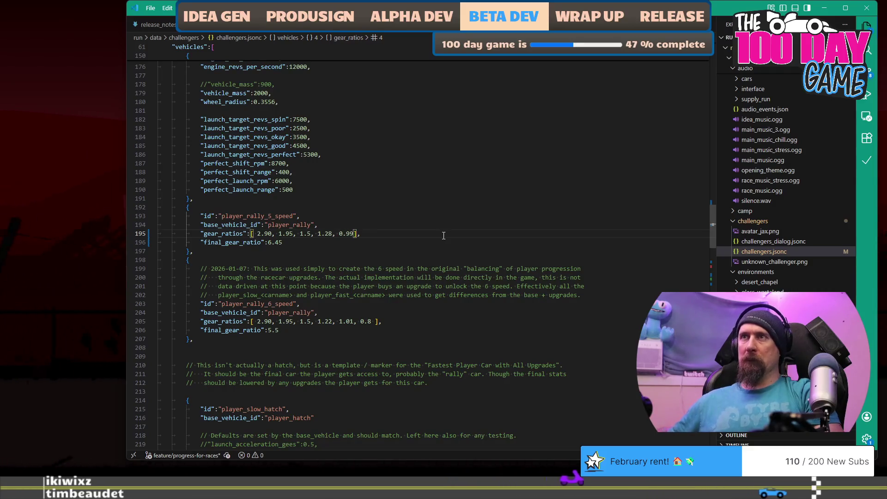
key(alt+Tab)
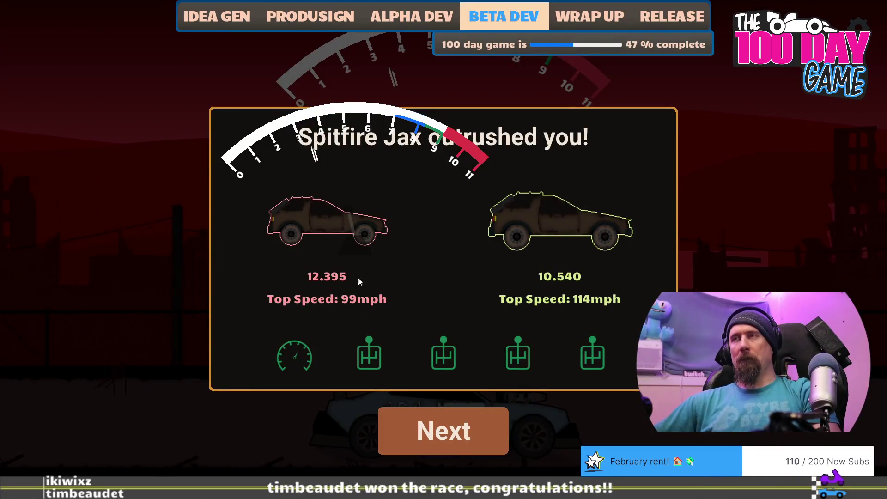
Restart the race and click through the launch and four gear shifts against Spitfire Jax.
key(Return)
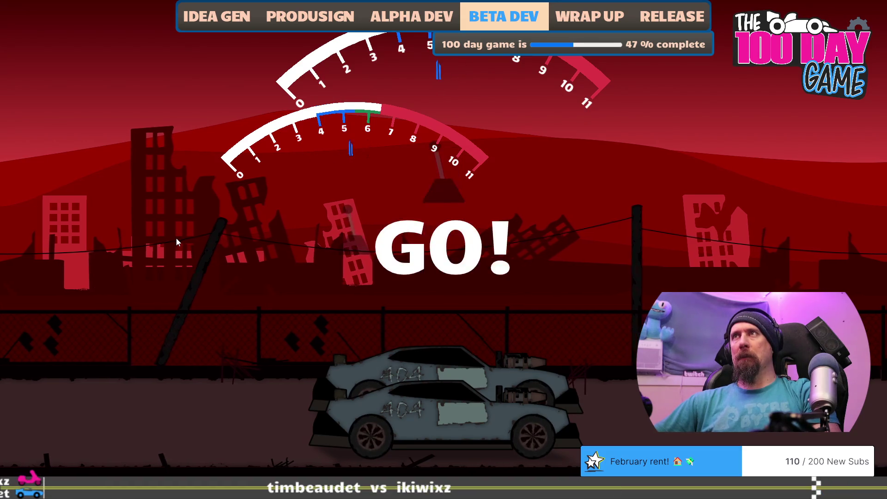
click(187, 247)
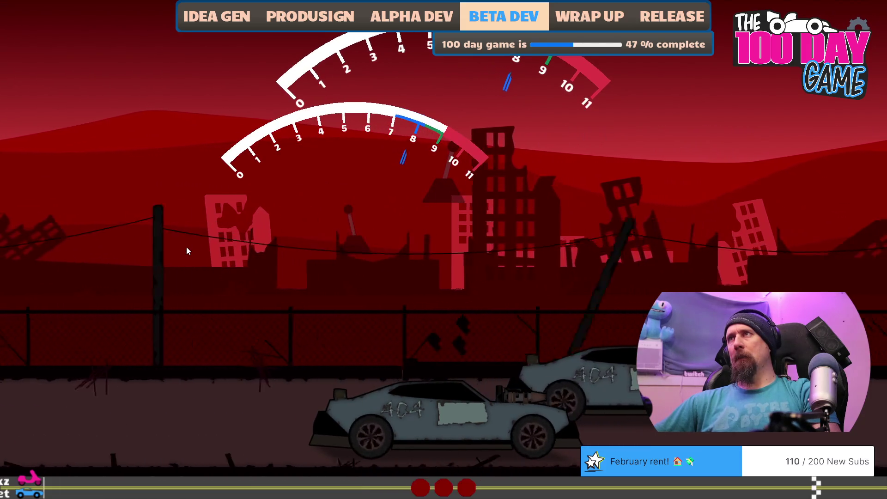
click(186, 247)
click(186, 247)
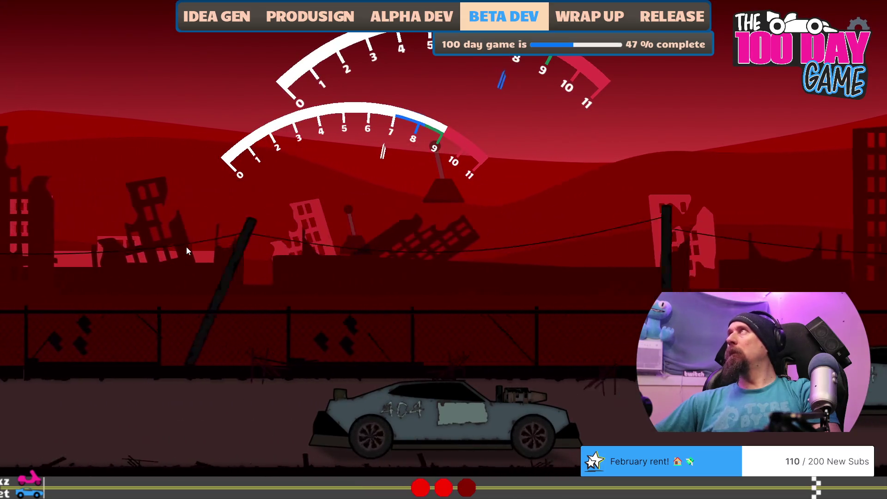
click(187, 247)
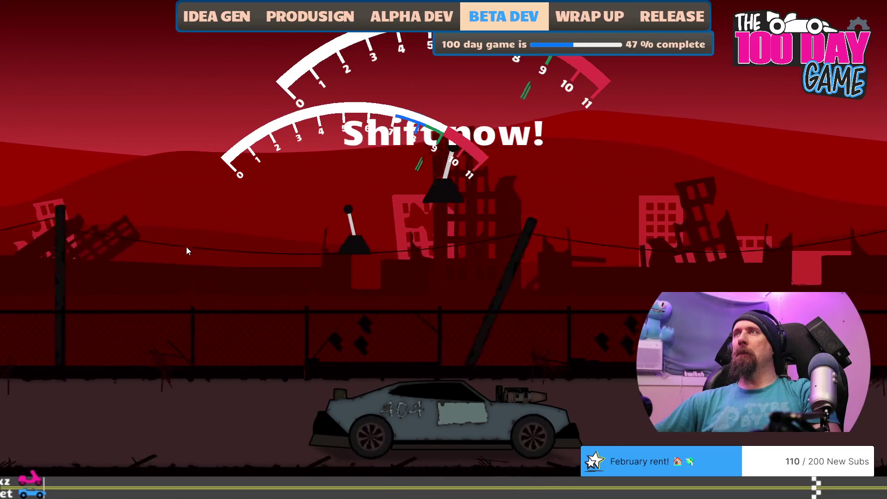
click(187, 247)
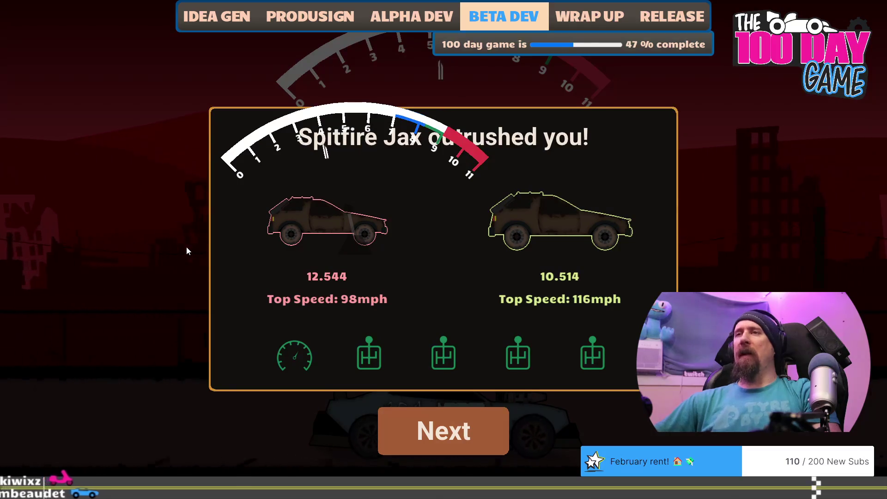
Rematch Spitfire Jax into top gear, losing 12.528 to 10.514, and reach his dialogue.
key(Return)
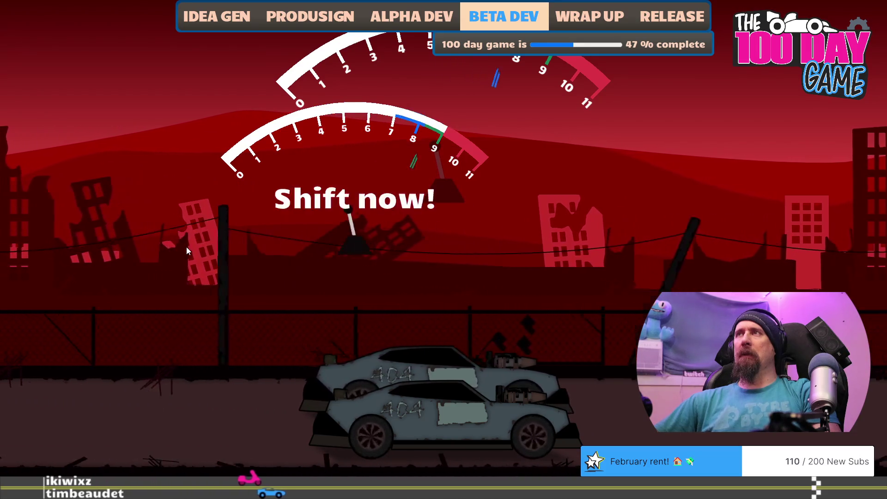
key(space)
key(space)
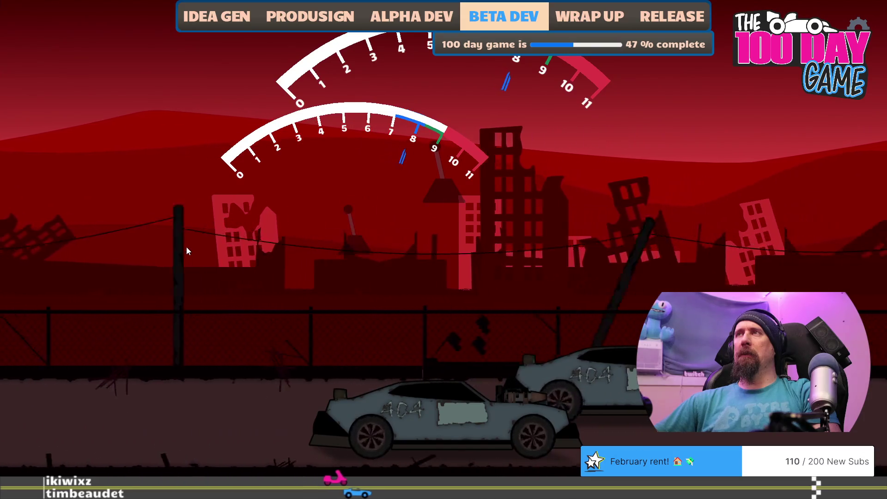
key(space)
key(space)
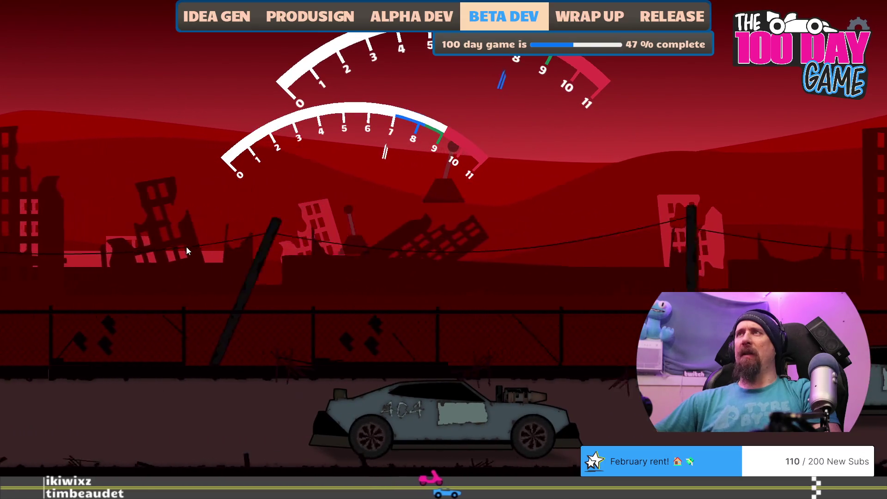
key(space)
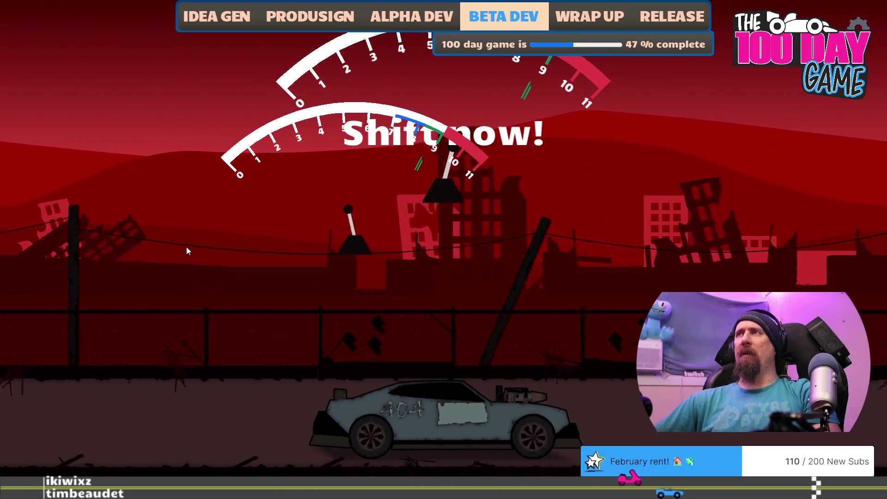
key(space)
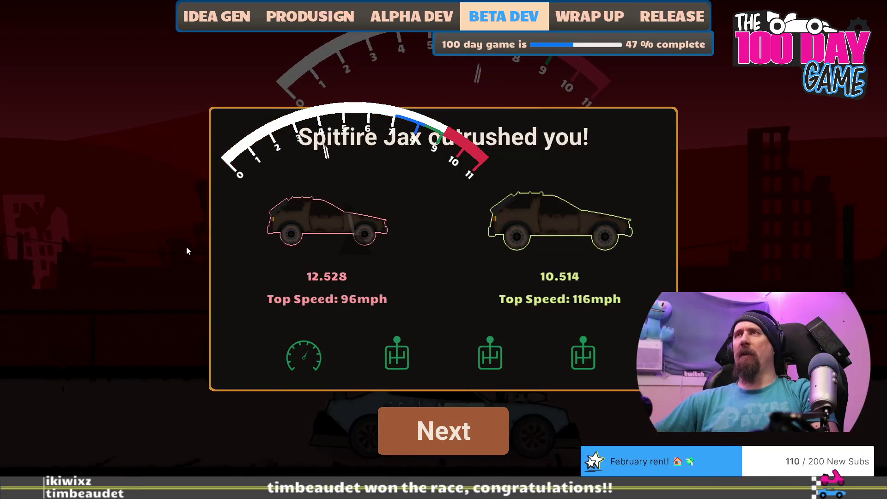
key(space)
key(alt+Tab)
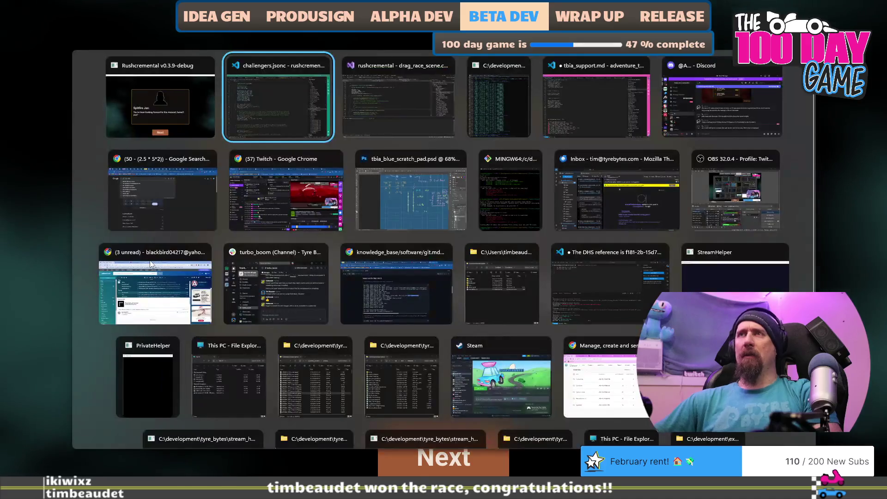
Change player_rally_5_speed's third gear ratio on line 195 from 1.5 to 1.62.
click(310, 234)
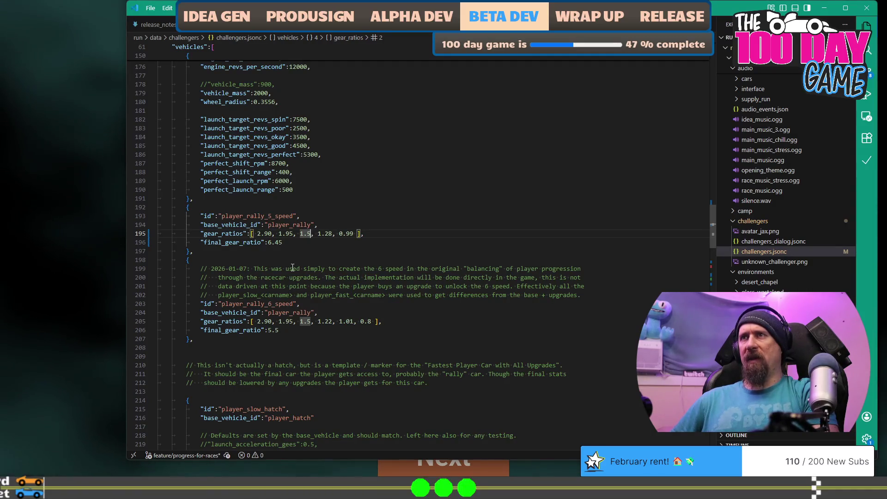
key(BackSpace)
text(6)
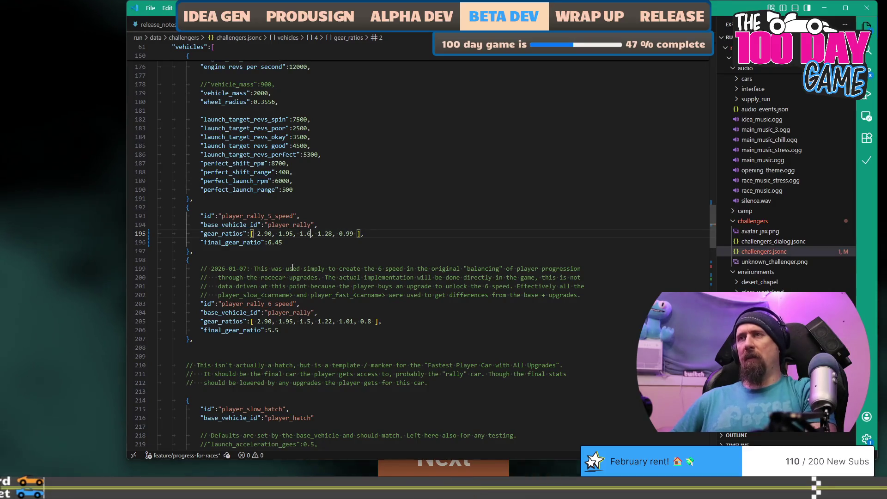
text(2)
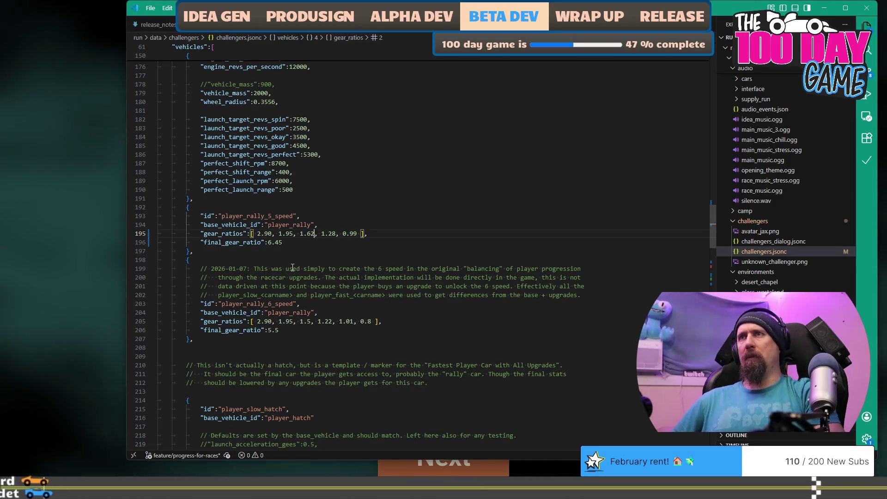
Back in the game, go to the start line against Spitfire Jax and rev for launch.
key(alt+Tab)
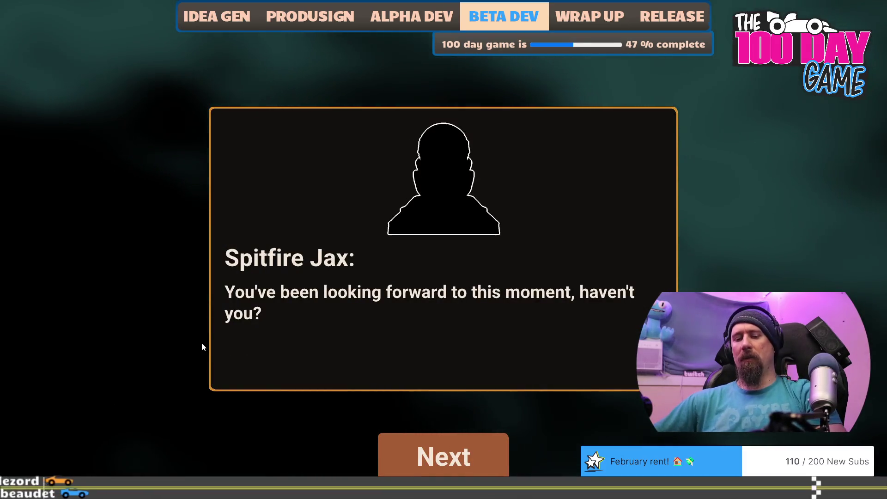
key(space)
key(Up)
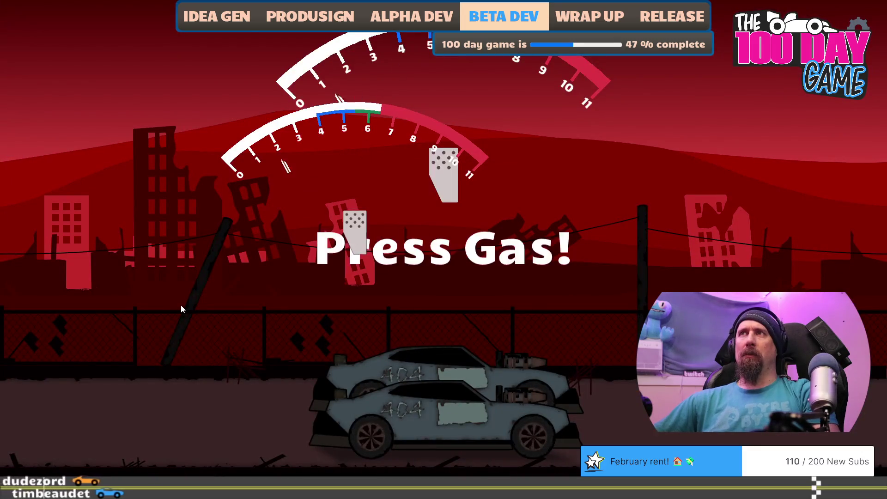
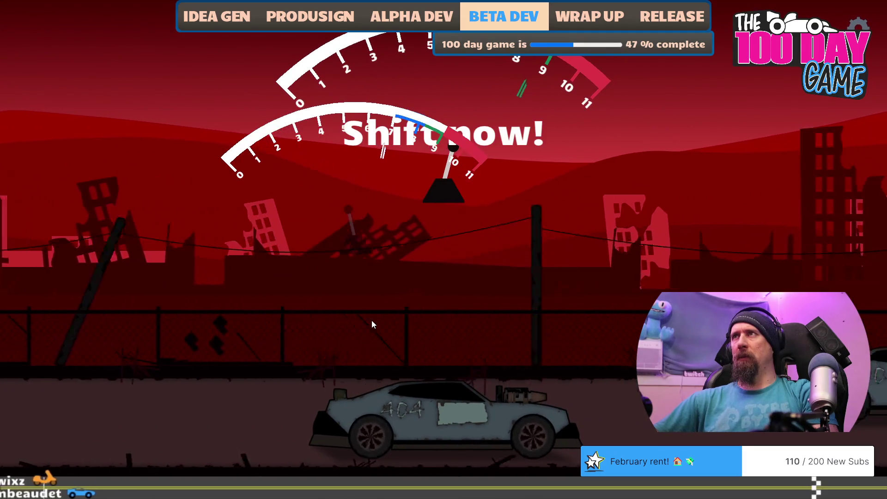
Finish the Spitfire Jax race with two upshifts, then print car stats with the 'car' console command.
key(space)
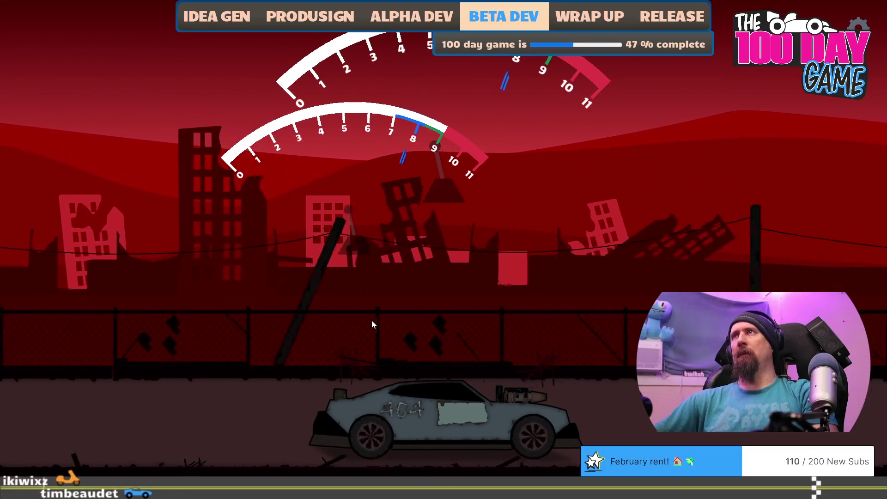
click(371, 320)
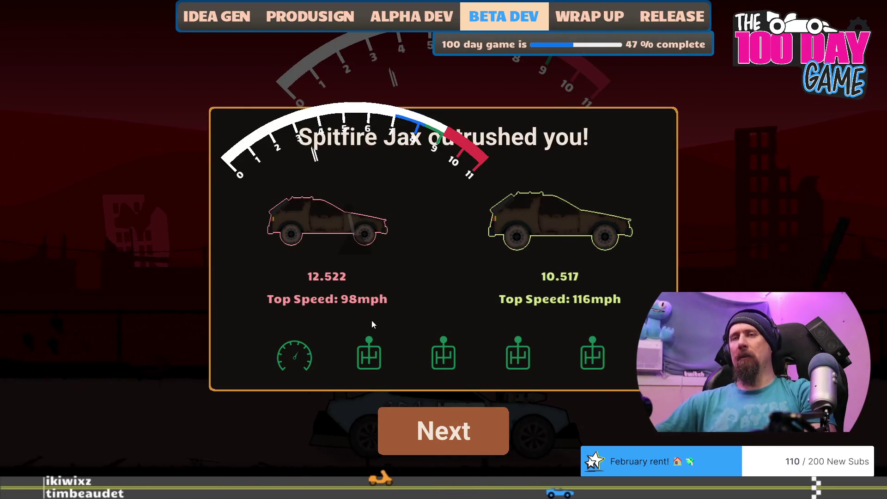
key(grave)
text(car)
key(Return)
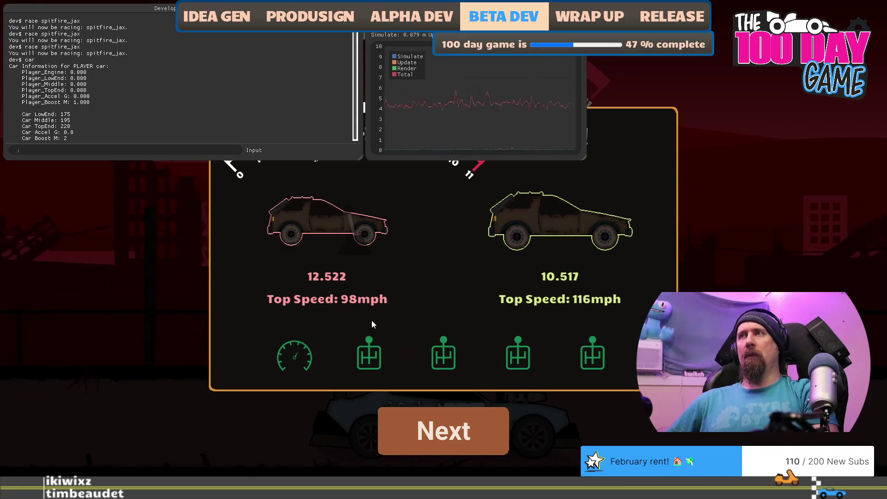
In the C++ setup code, comment out the slow_rally SetupVehicle line and uncomment player_rally_5_speed.
key(Return)
key(Return)
key(alt+Tab)
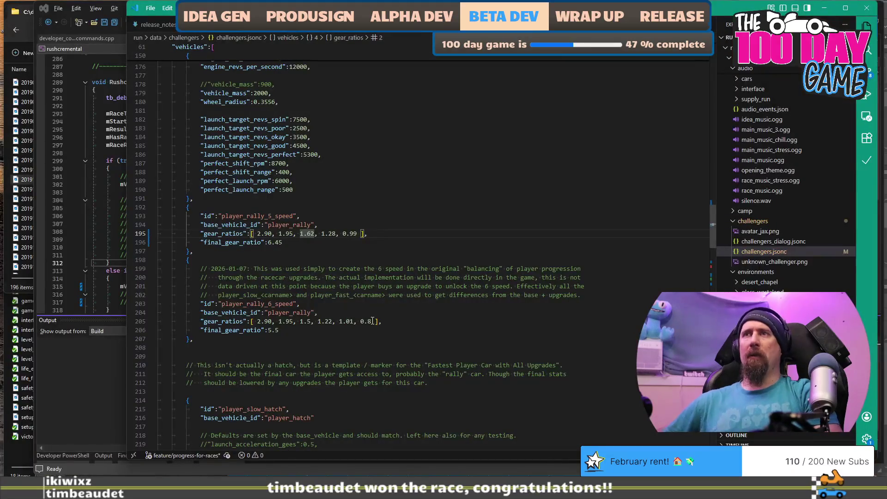
key(alt+Tab)
click(367, 187)
key(ctrl+minus)
text(/)
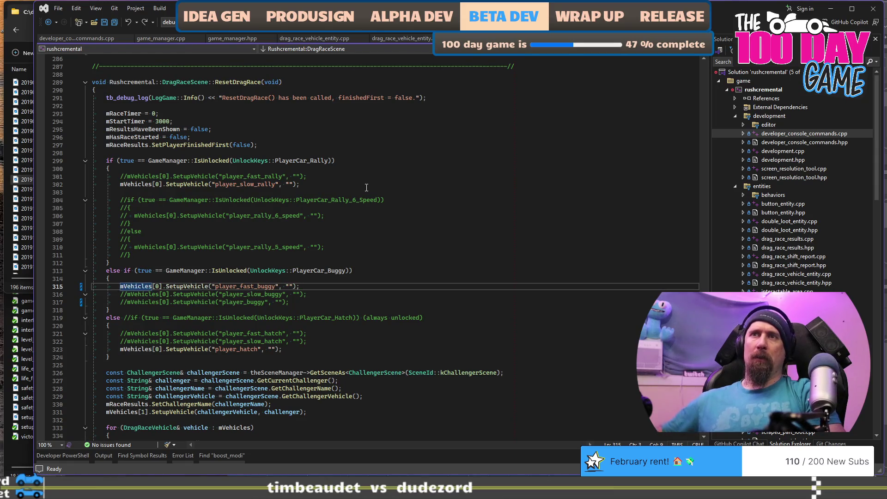
key(Up)
key(Up)
key(Up)
text(//)
key(Down)
key(Down)
key(Down)
key(Down)
key(Down)
key(Down)
Scroll challengers.jsonc to the player_rally definition and its torque curve.
key(alt+Tab)
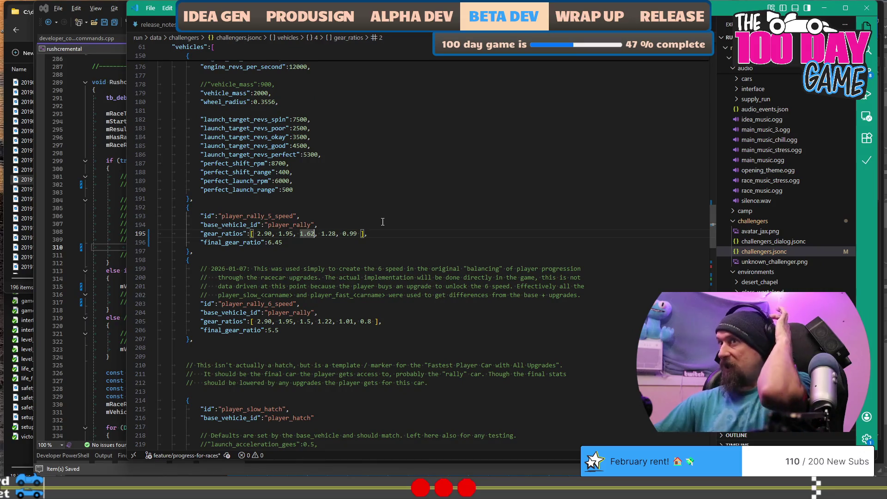
scroll(377, 225, down, 5)
scroll(377, 244, down, 6)
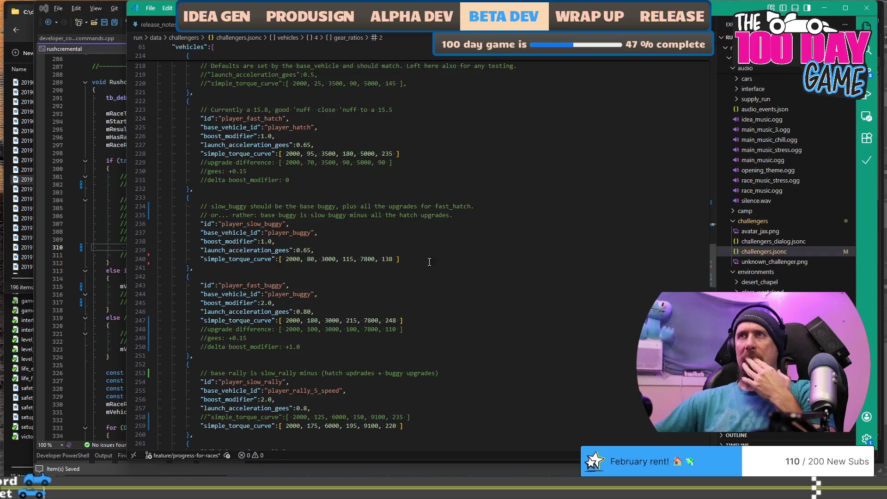
scroll(384, 185, down, 6)
scroll(418, 263, up, 20)
scroll(413, 277, down, 13)
scroll(412, 281, up, 20)
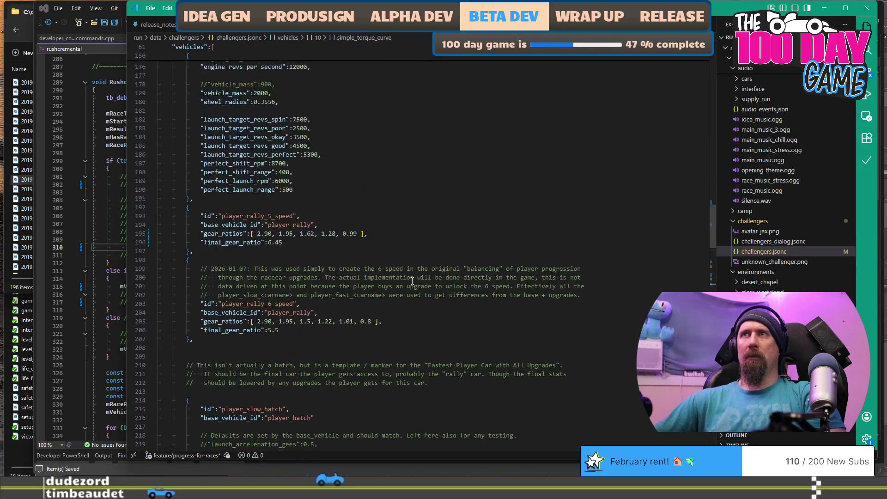
scroll(412, 281, up, 8)
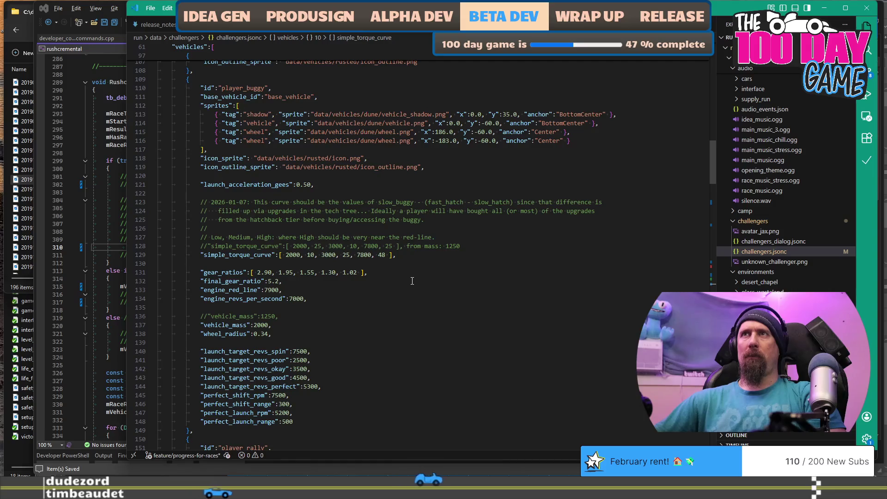
scroll(412, 280, down, 14)
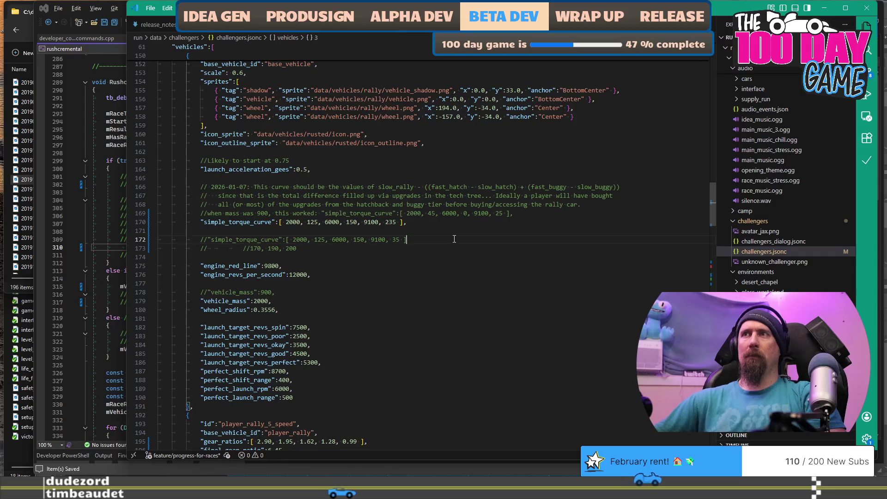
Paste a new player_rally curve [ 2000, 5, 6000, 5, 9100, 20 ] and delete the old commented curve lines.
key(Return)
text("simple_torque_curve":[ 2000, 175, 6000, 195, 9100, 220 ])
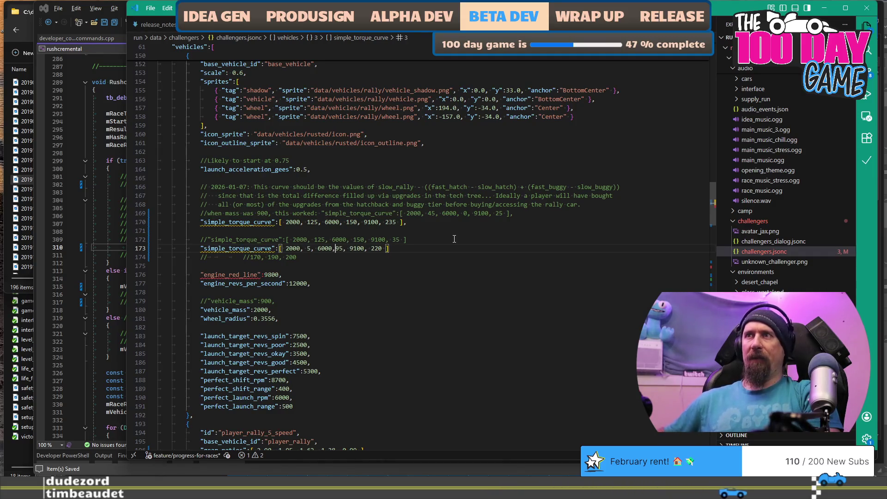
key(Right)
key(Right)
key(Right)
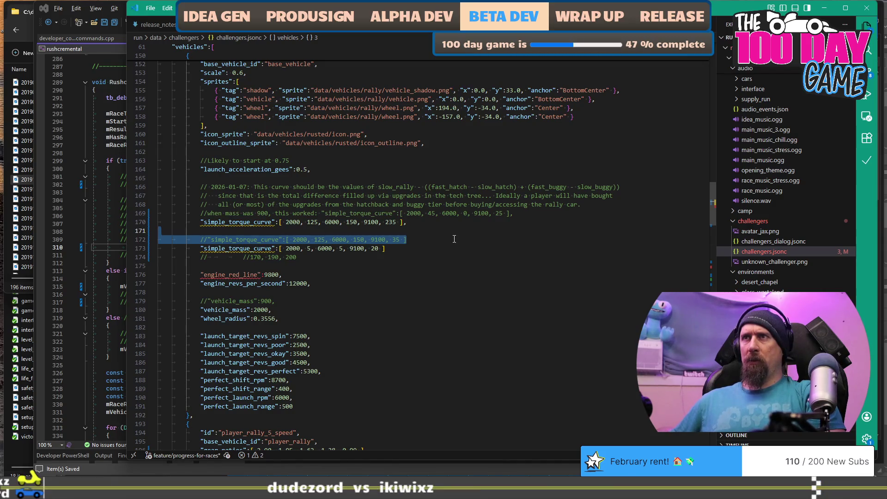
key(shift+Up)
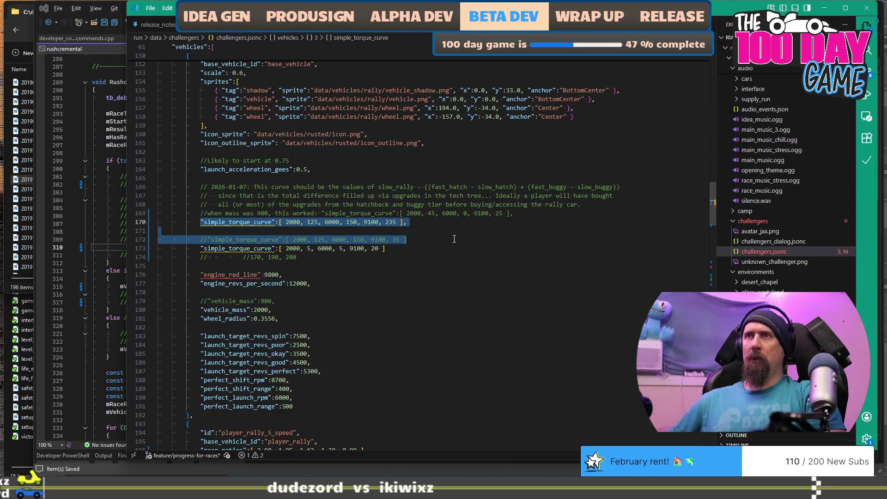
key(Delete)
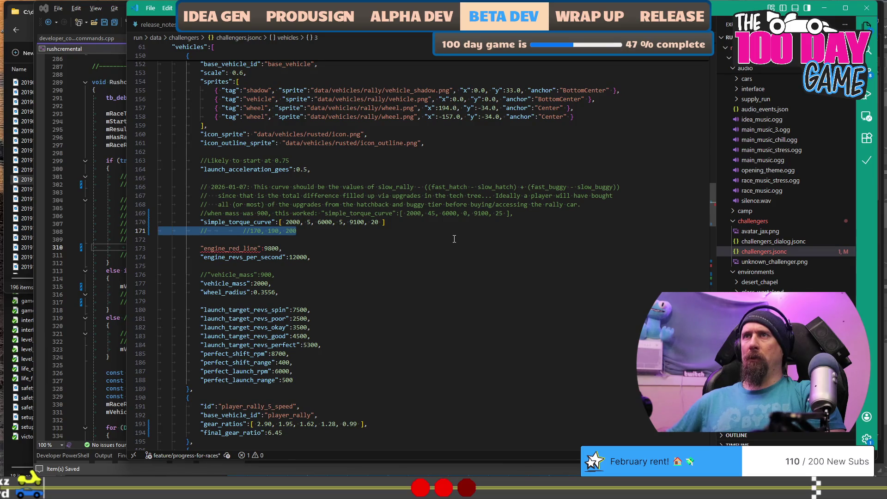
key(Delete)
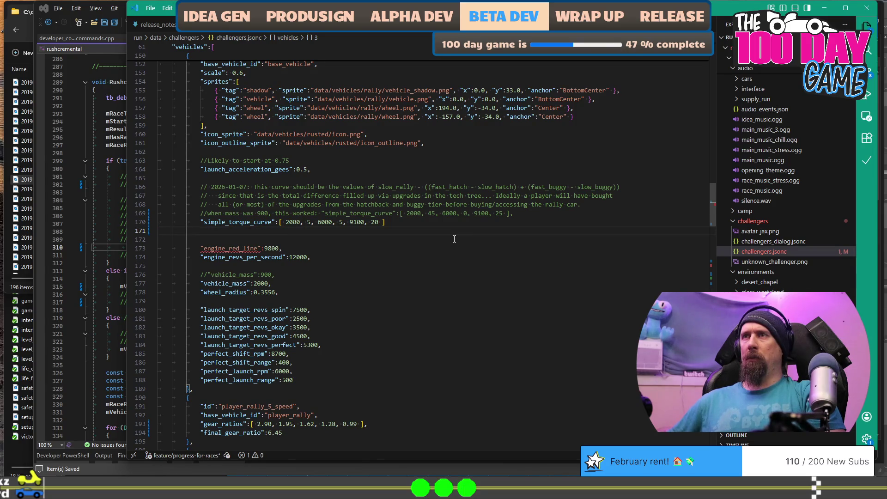
key(BackSpace)
text(,)
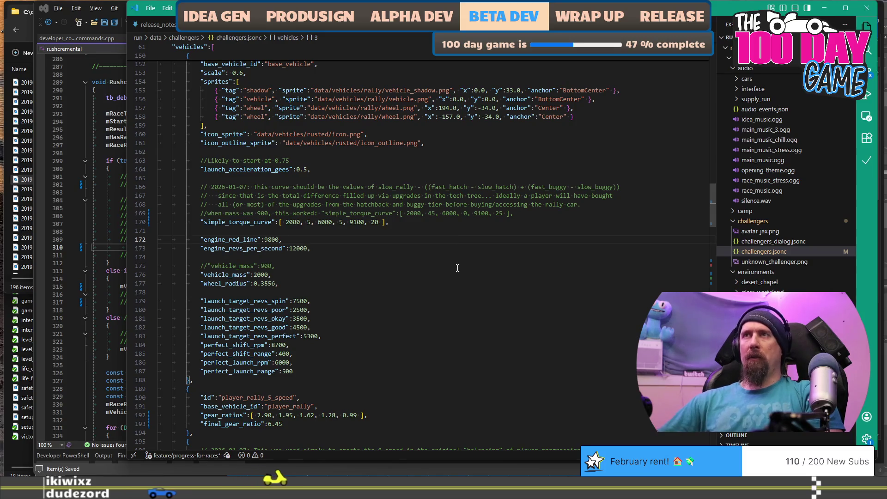
Comment out player_fast_buggy, uncomment player_buggy, then rebuild and relaunch Rushcremental.
click(107, 217)
click(325, 287)
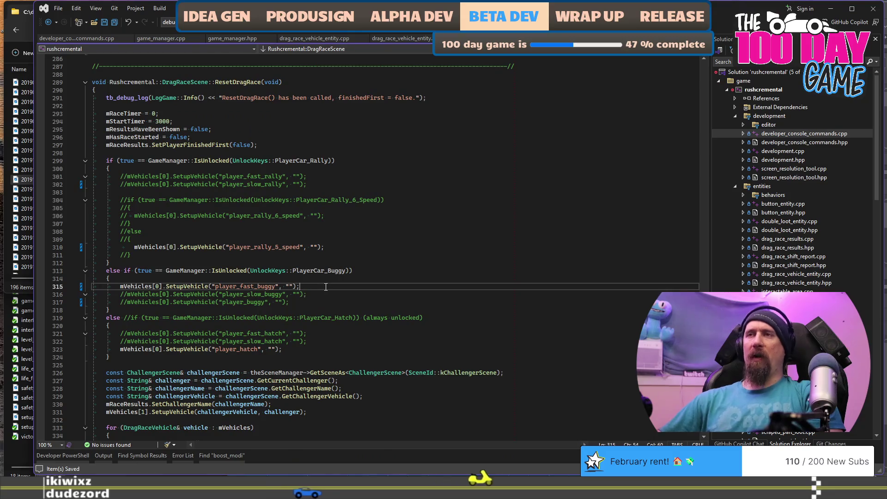
key(Home)
text(//)
key(Down)
key(Down)
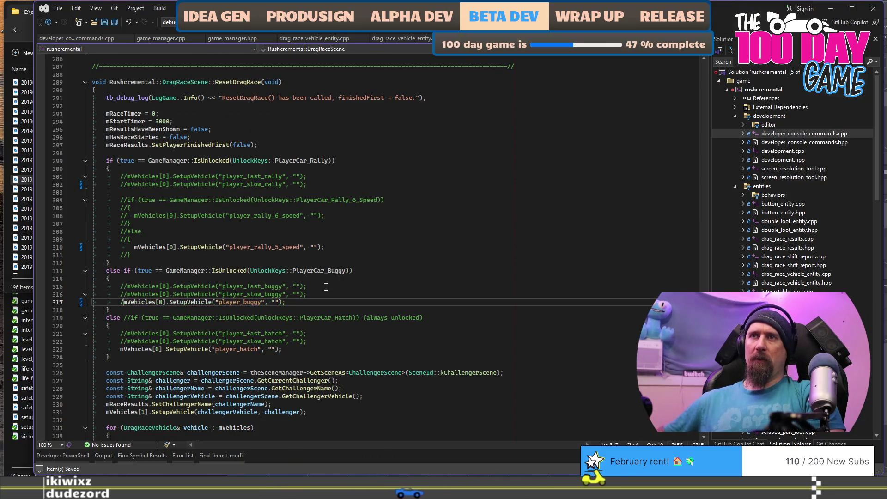
key(BackSpace)
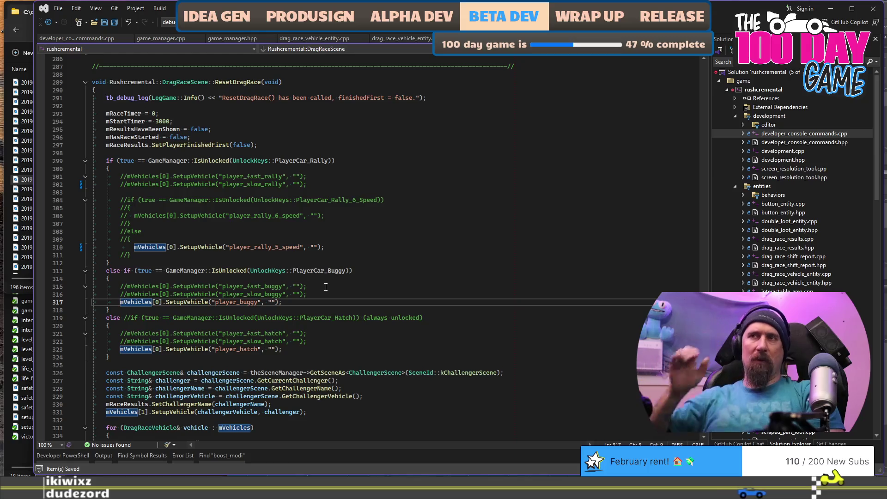
key(Down)
key(Down)
key(Down)
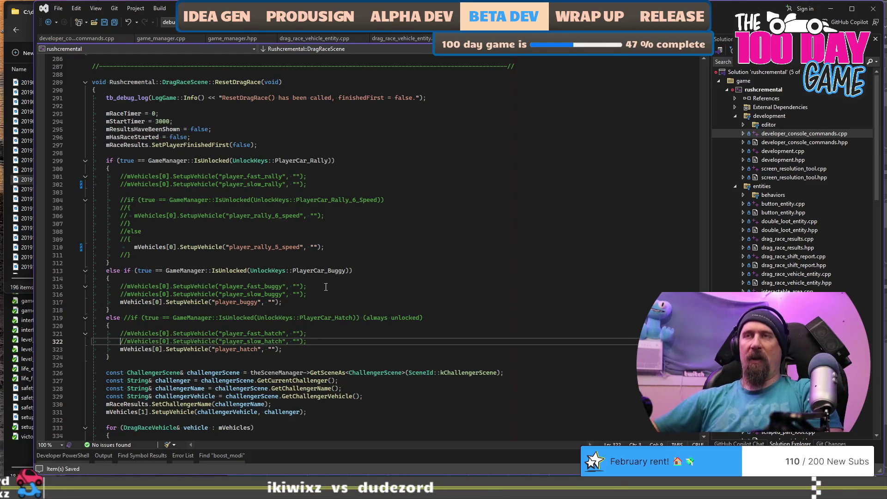
key(ctrl+shift+b)
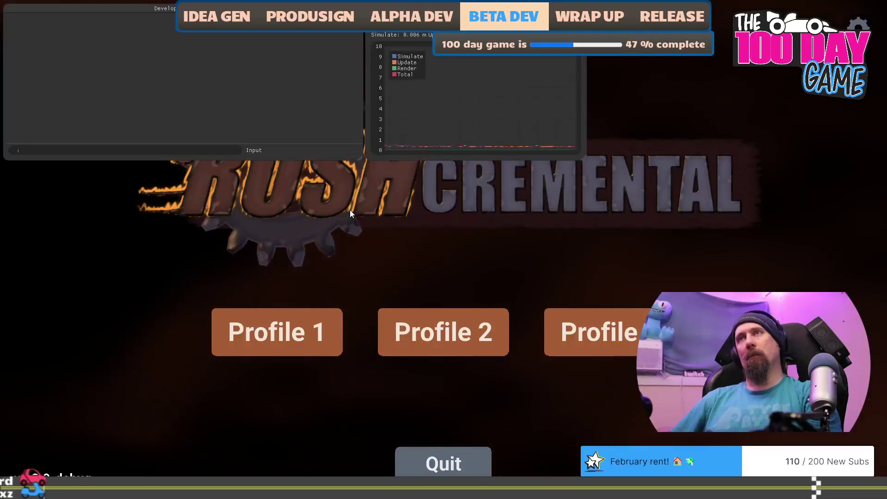
Run 'reset --all' and 'car' in the dev console to wipe progress and show the retuned stats.
text(reset --all)
key(Return)
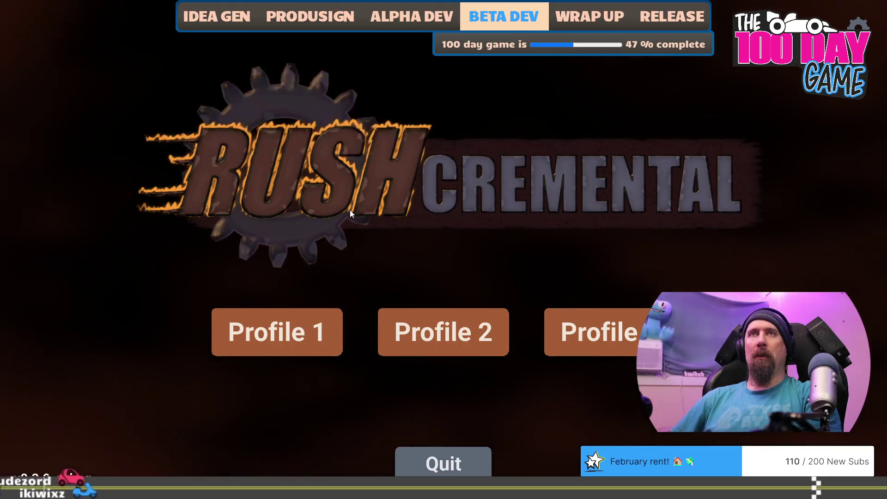
text(car)
key(Return)
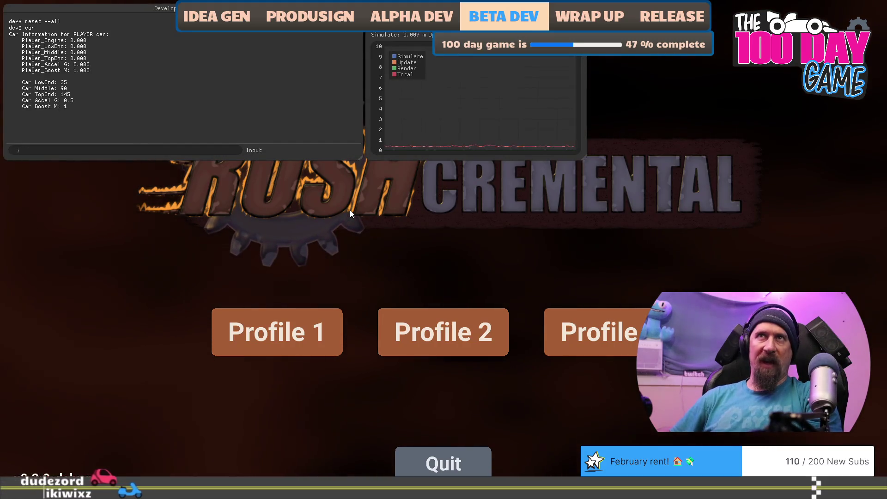
key(grave)
key(grave)
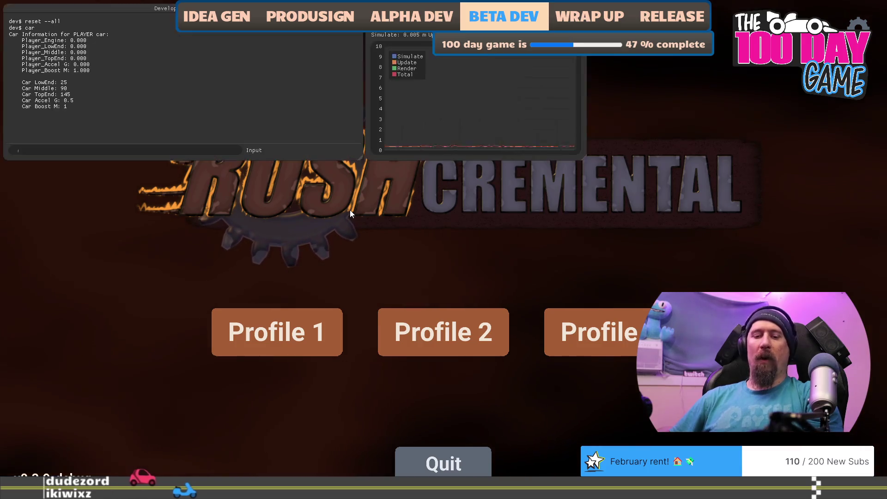
text(race spitfire)
Race Spitfire Jax with the retuned car, losing 18.337 to 10.513.
key(Return)
key(Up)
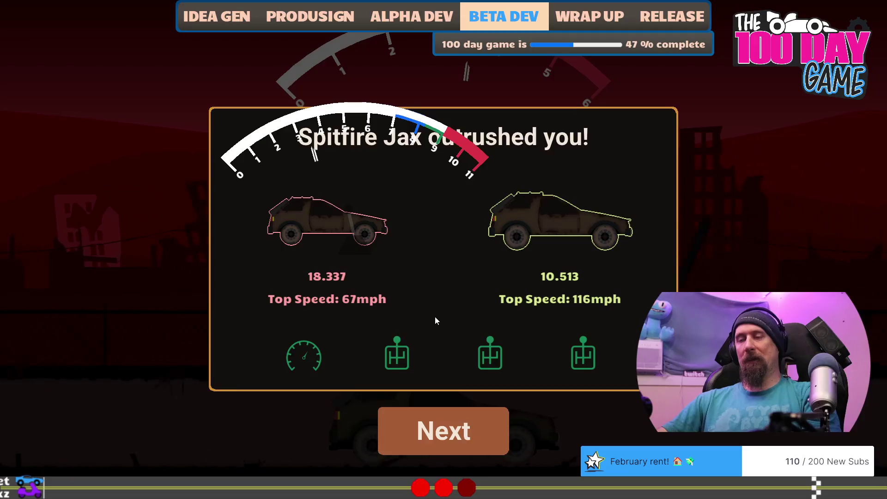
key(Return)
Load Profile 1 and enter the garage past the supply run results.
key(Return)
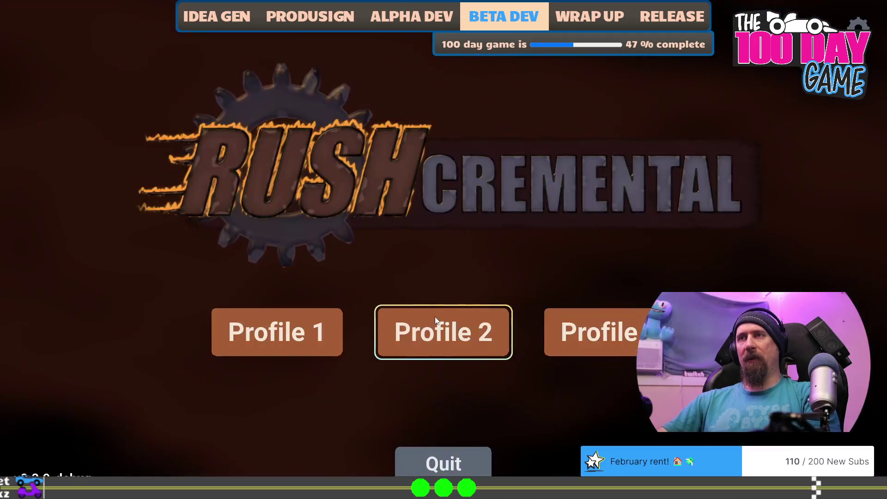
key(Left)
key(Return)
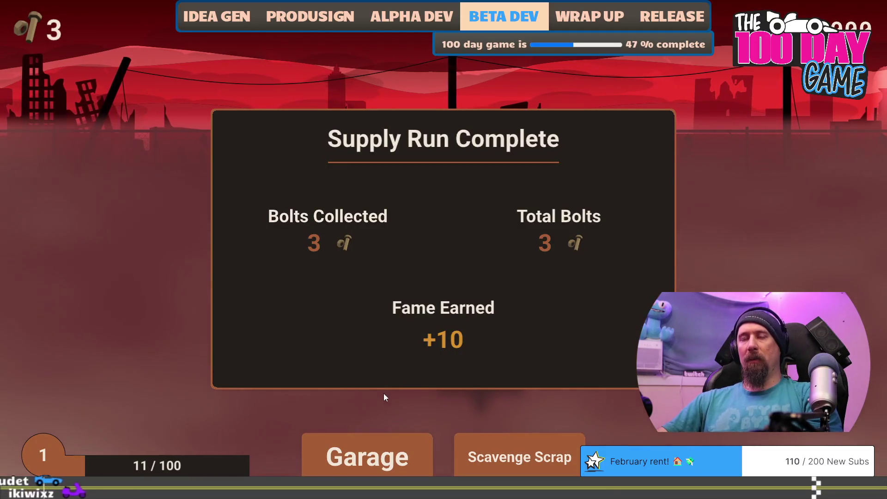
click(368, 448)
Grant 5000 fame and 50000 bolts with the 'give' console commands.
key(grave)
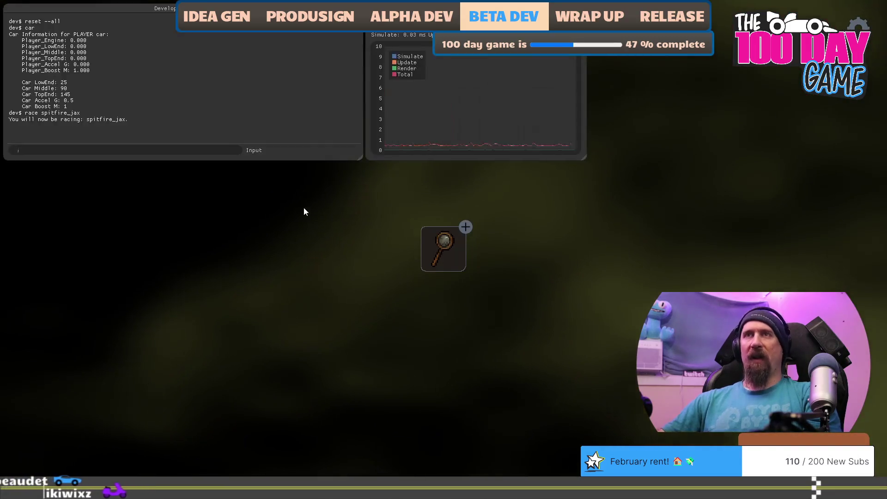
text(give 5000)
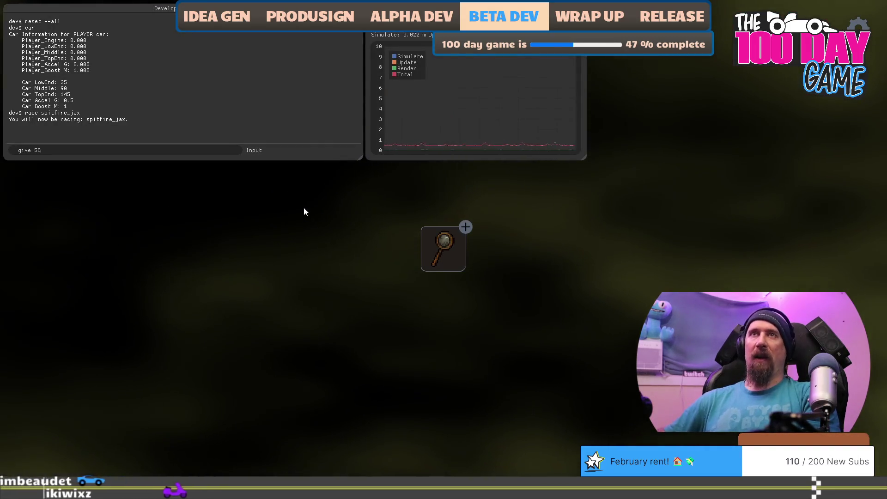
text( fame)
key(Return)
text(g)
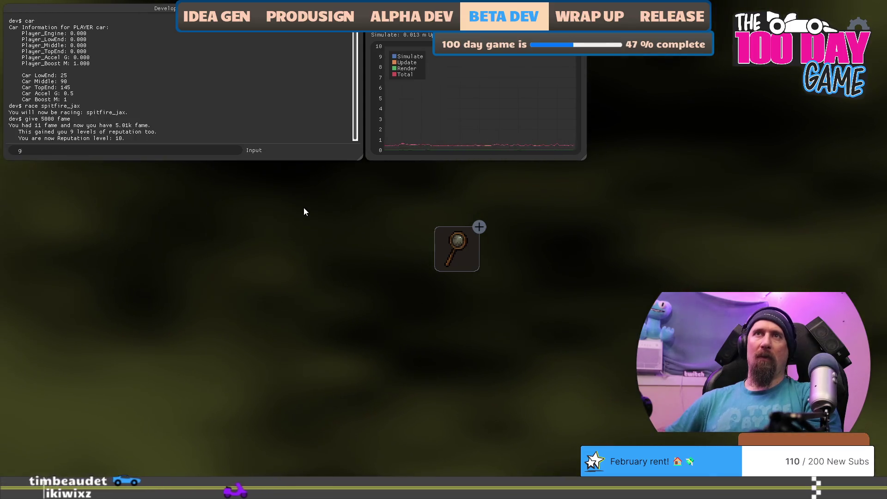
text(ive 50000)
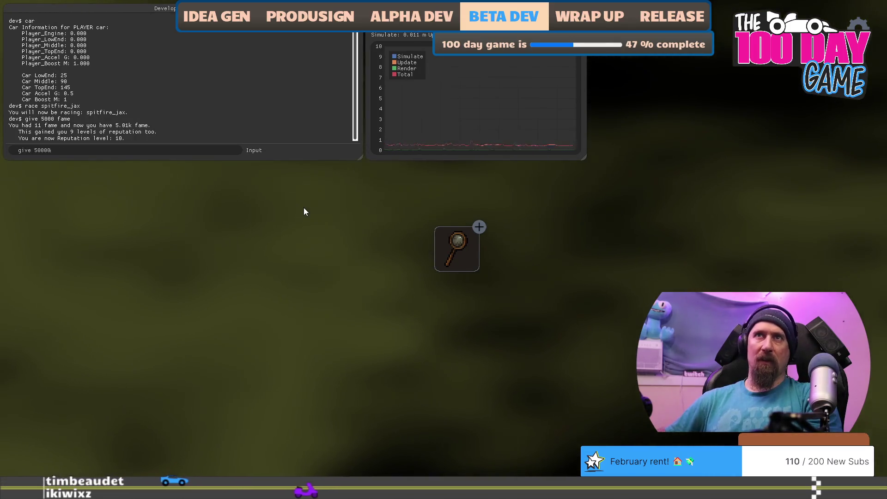
text( bolts)
key(Return)
key(grave)
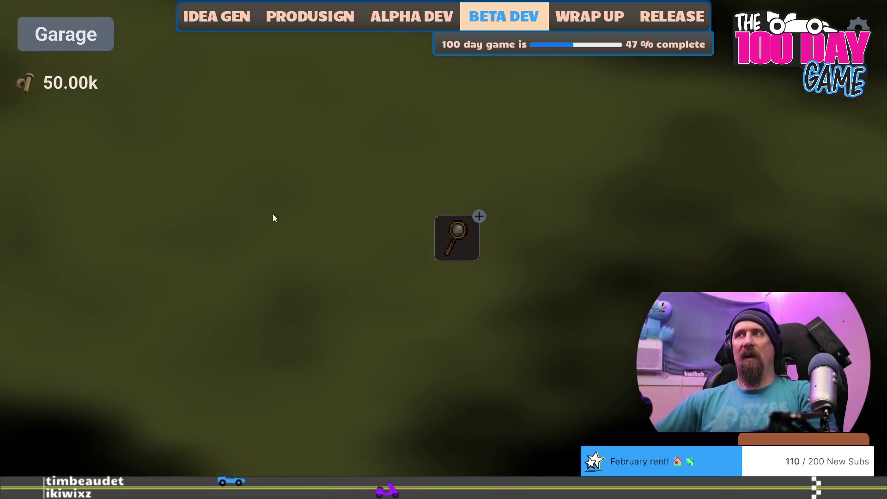
Buy Better Searching and max out Fuel Filter, both Improved Cams and Grip.
click(441, 230)
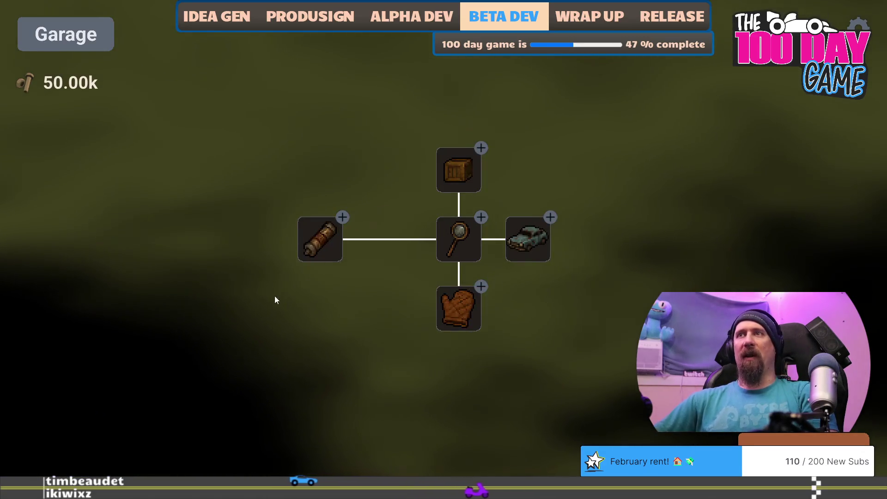
click(478, 251)
click(471, 241)
click(471, 241)
click(471, 241)
click(471, 241)
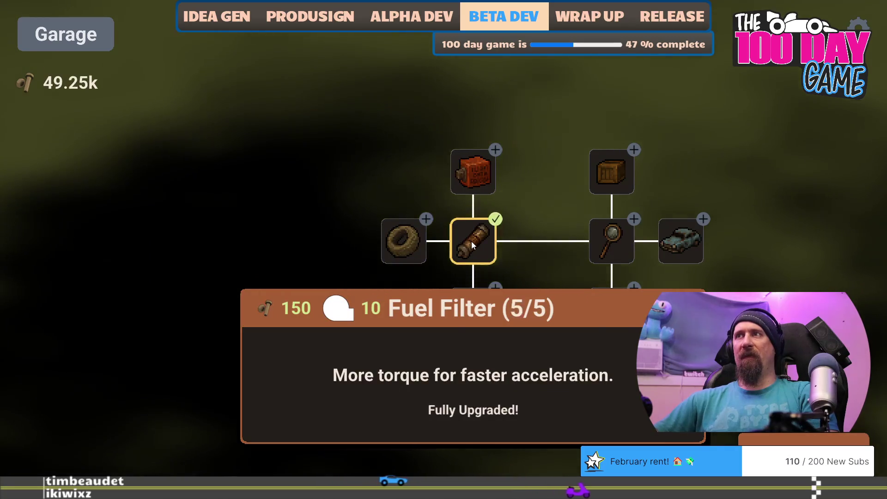
click(477, 170)
click(477, 170)
click(477, 170)
click(477, 170)
click(477, 170)
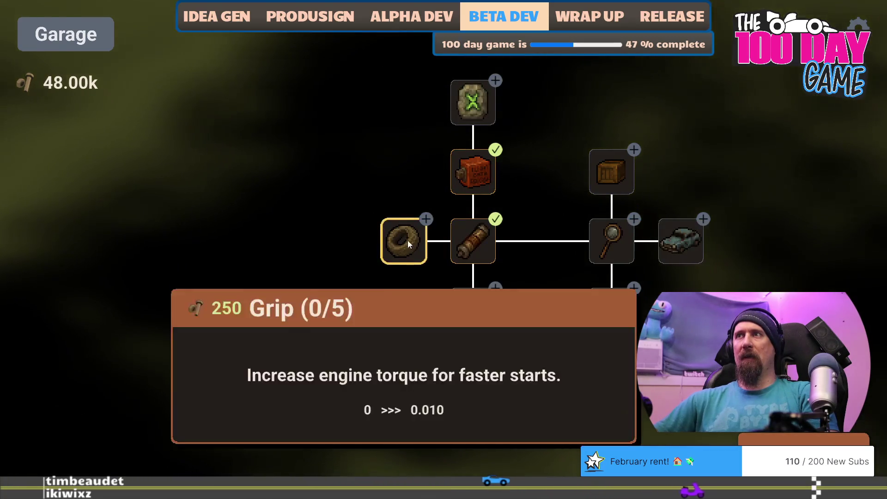
click(408, 244)
click(408, 244)
click(408, 243)
click(408, 240)
click(408, 240)
click(403, 168)
click(404, 168)
click(403, 168)
click(403, 168)
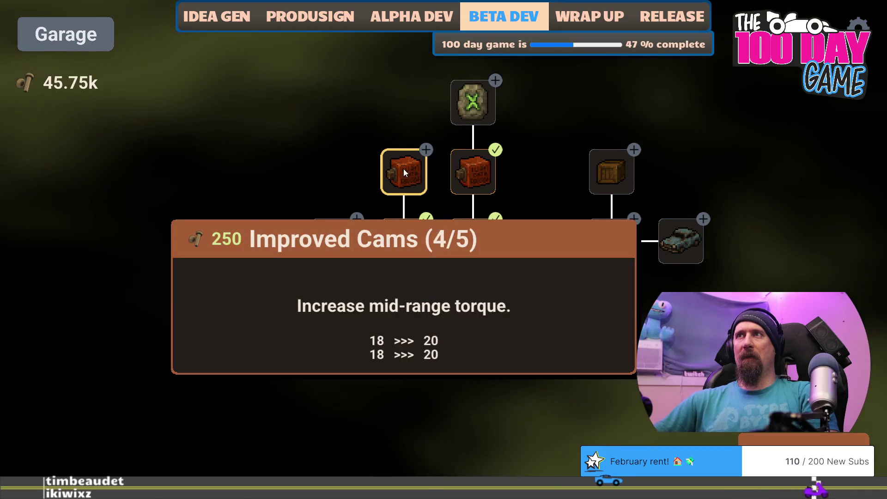
click(403, 168)
Max out the Fuel Pumps, remaining Grip nodes and Fuel Injectors, leaving 34.75k bolts.
click(332, 242)
click(333, 241)
click(334, 177)
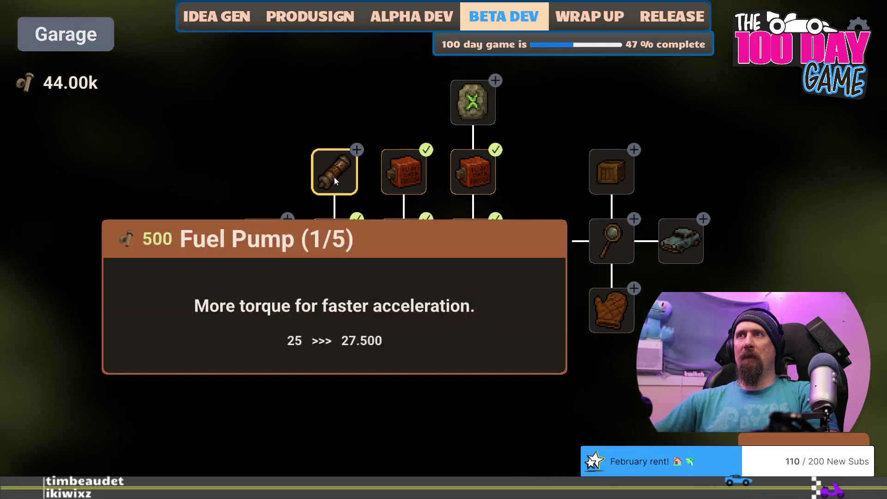
click(334, 179)
click(334, 180)
click(334, 176)
click(334, 176)
click(261, 243)
click(260, 243)
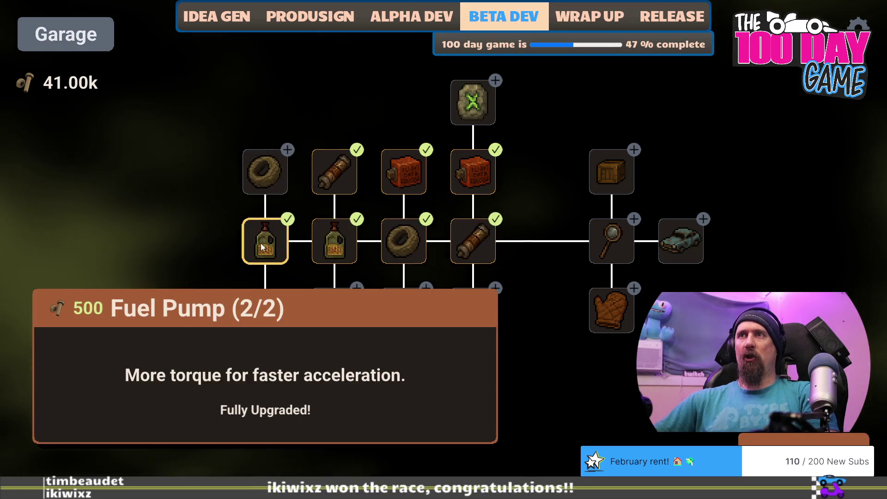
click(265, 171)
click(265, 170)
click(265, 171)
click(266, 171)
click(265, 170)
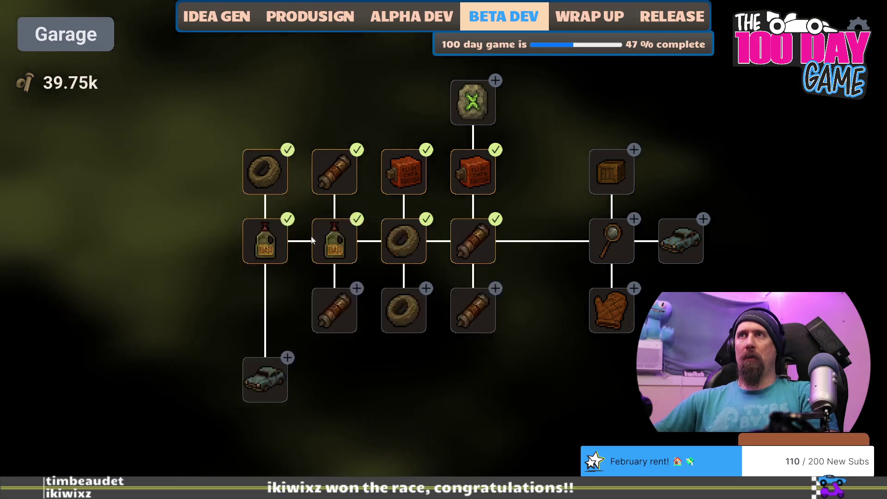
click(345, 306)
click(344, 307)
click(345, 306)
click(345, 306)
click(344, 306)
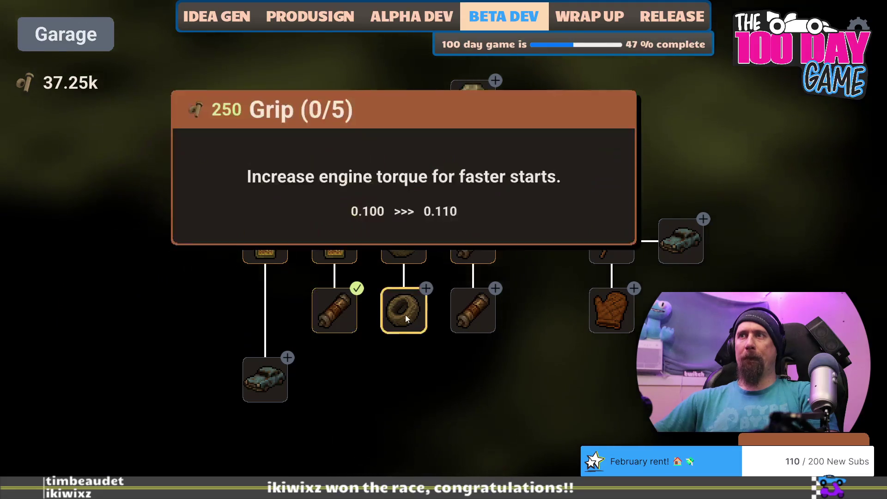
click(406, 315)
click(406, 315)
click(406, 315)
click(406, 314)
click(405, 315)
click(481, 309)
click(481, 309)
click(481, 309)
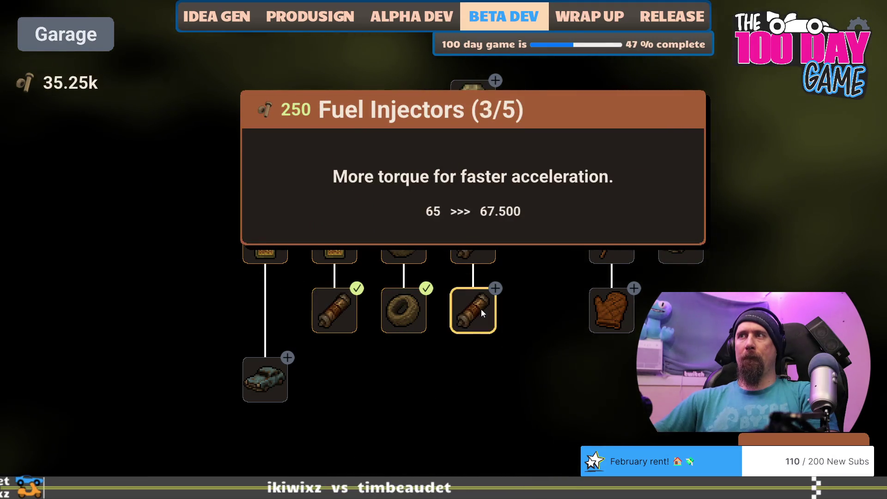
click(481, 309)
click(481, 309)
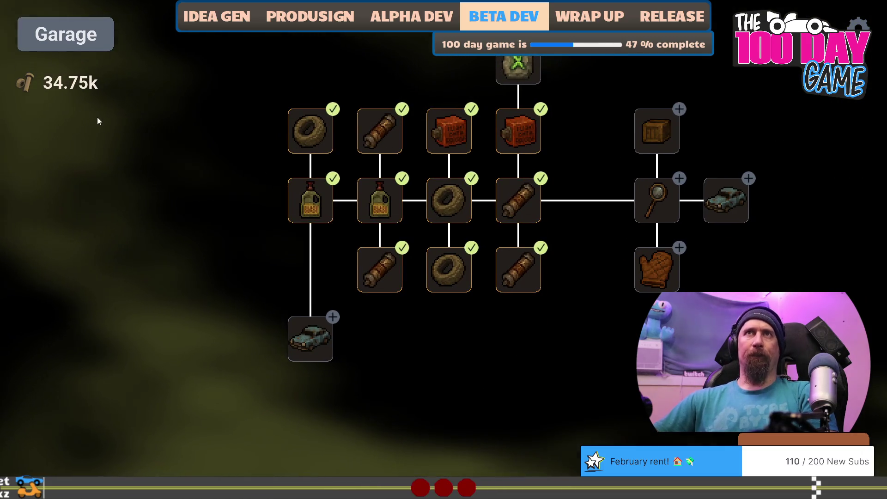
key(grave)
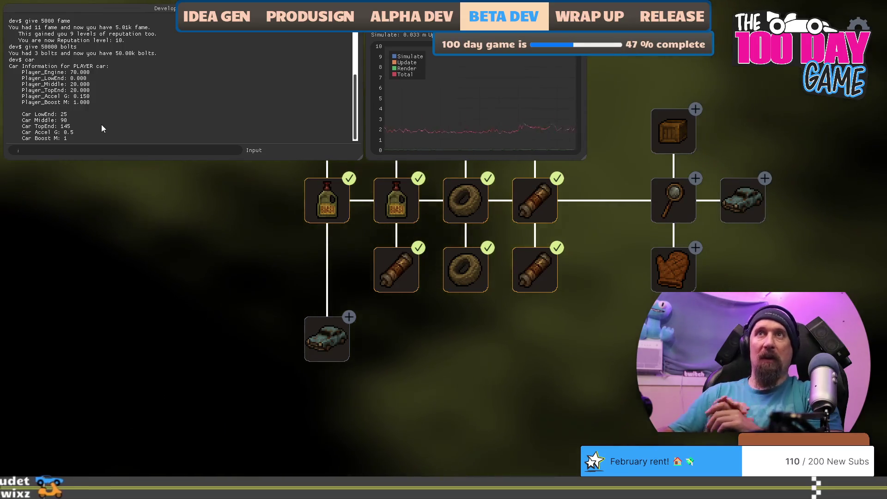
Launch the race against Spitfire Jax with the 'race spitfire' console command.
text(race spitfir)
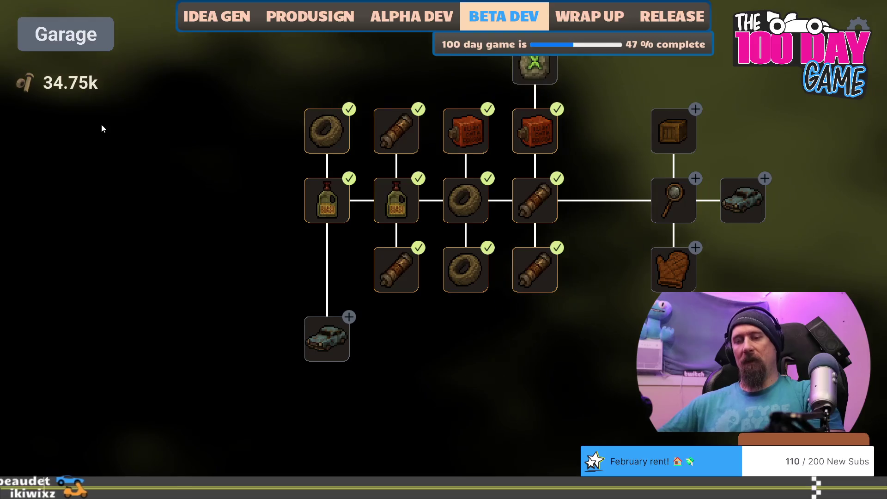
key(Return)
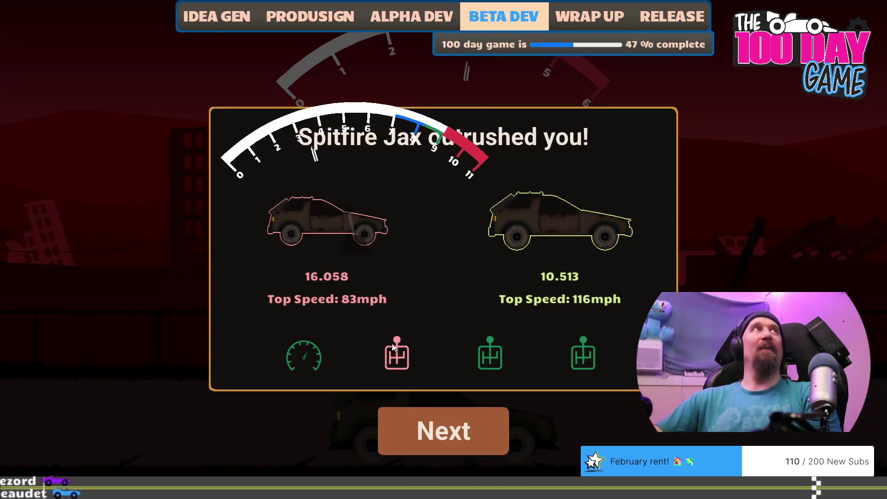
Restart the Spitfire Jax race, shift up four times, and exit the results to the title screen.
key(Return)
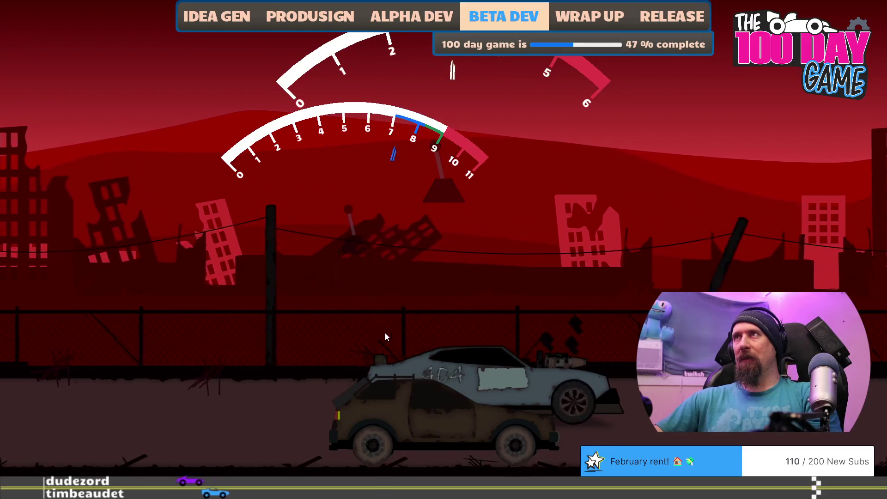
key(space)
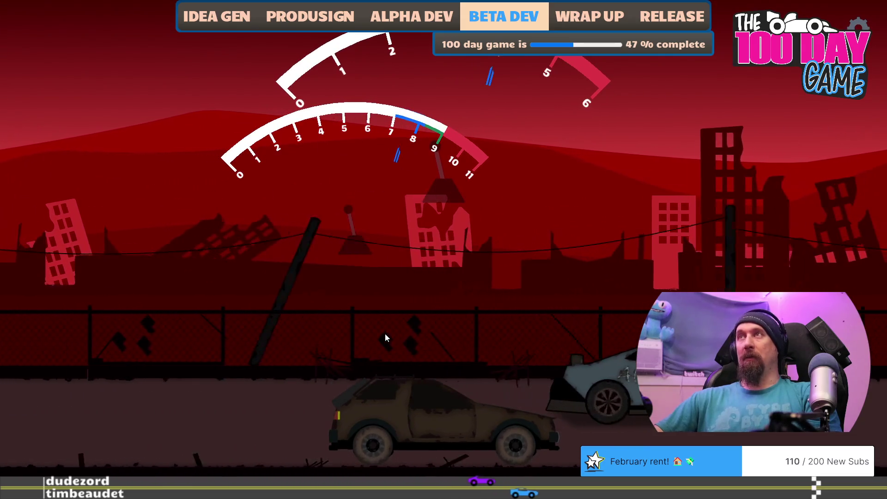
key(space)
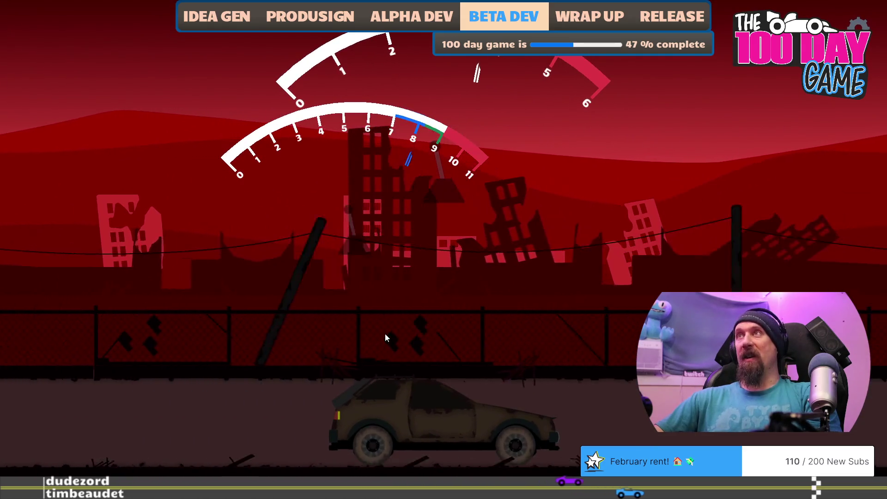
key(space)
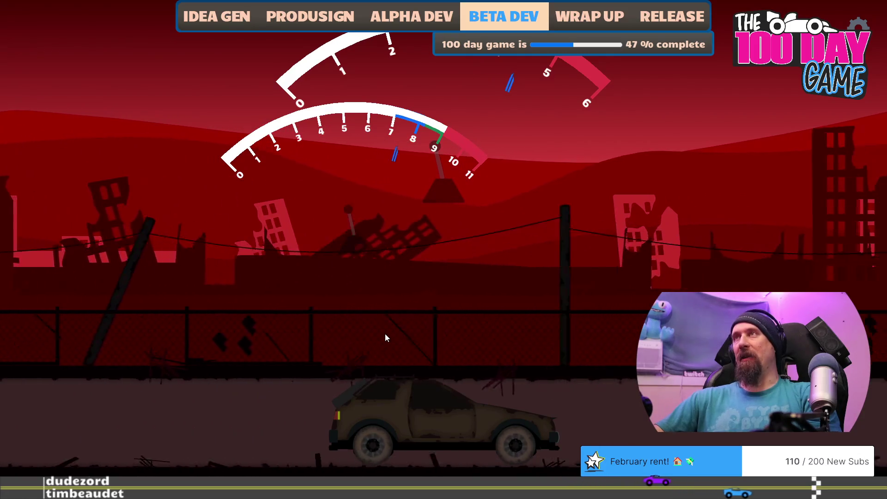
key(space)
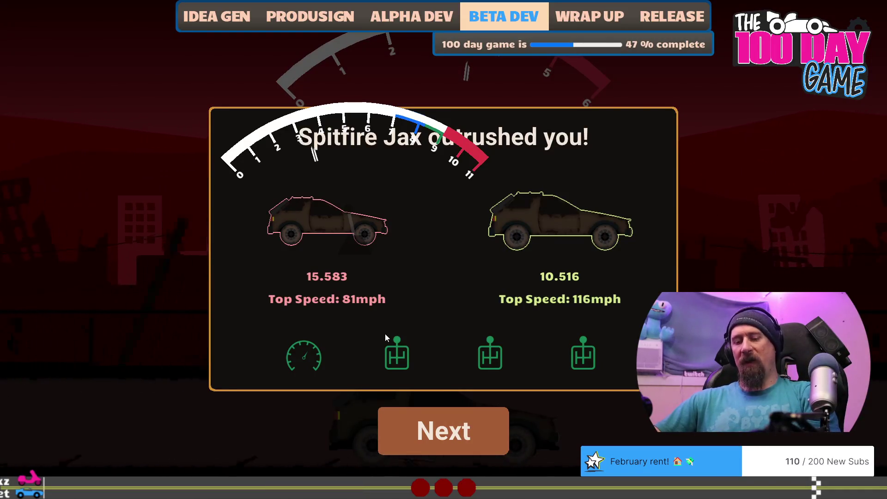
key(Escape)
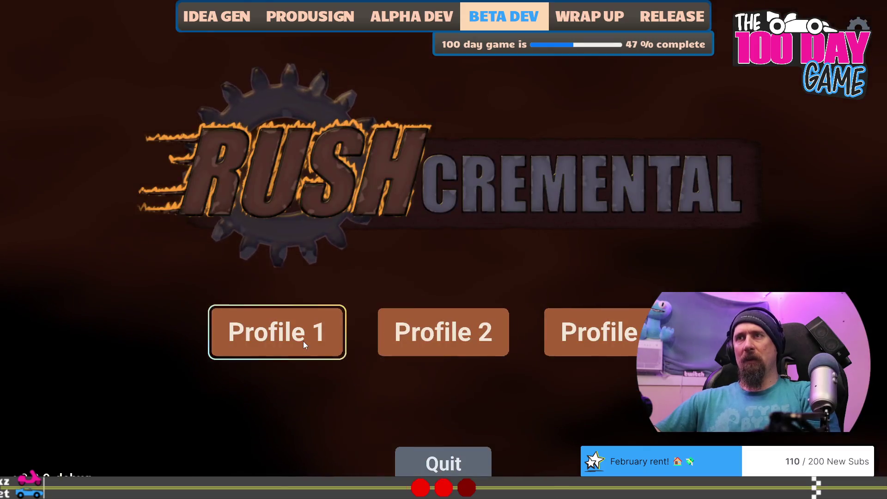
Load Profile 1 and buy the Speedy Car upgrade in the garage tree.
click(303, 334)
drag(240, 409, 440, 308)
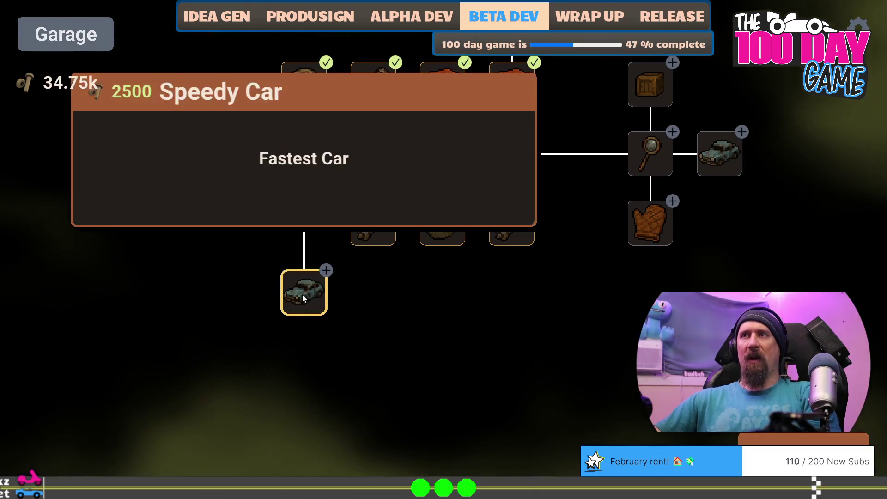
click(303, 294)
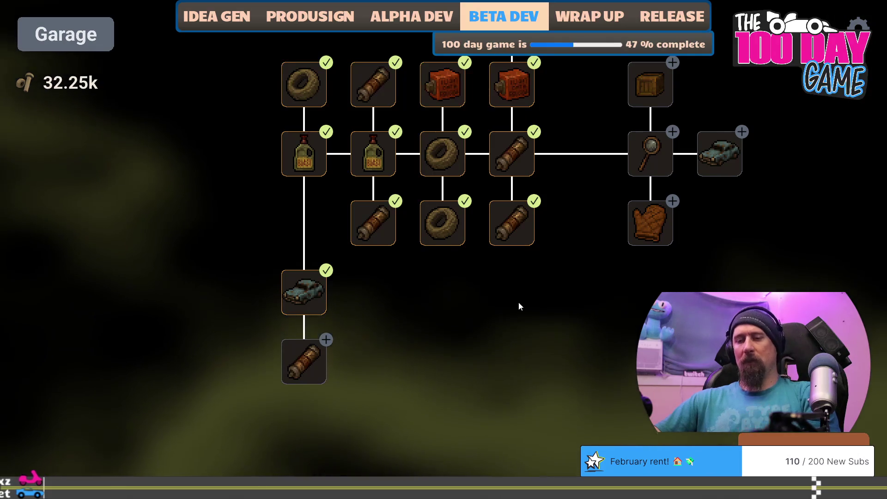
Race Spitfire Jax with four upshifts, losing 15.512 to 10.510, and dismiss the results.
key(grave)
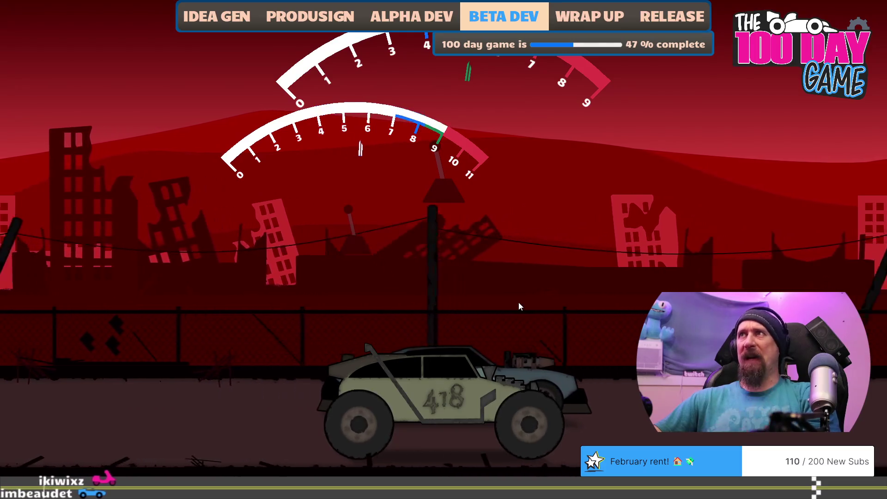
click(519, 302)
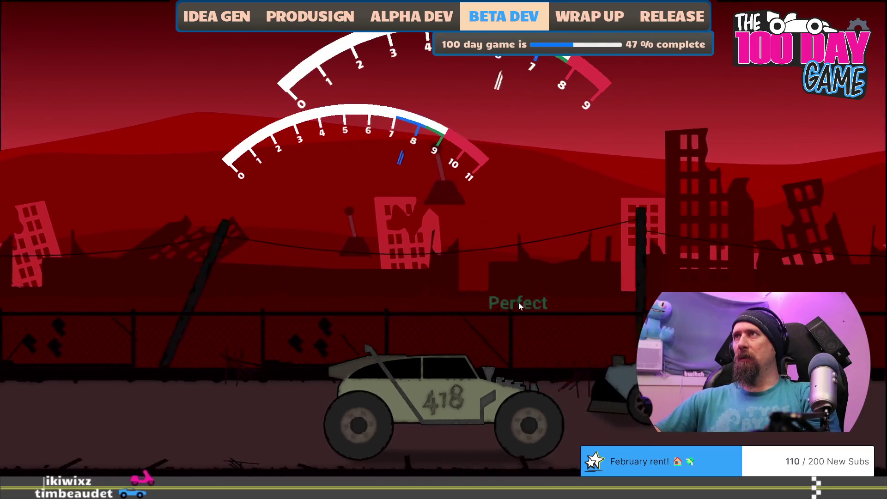
click(518, 302)
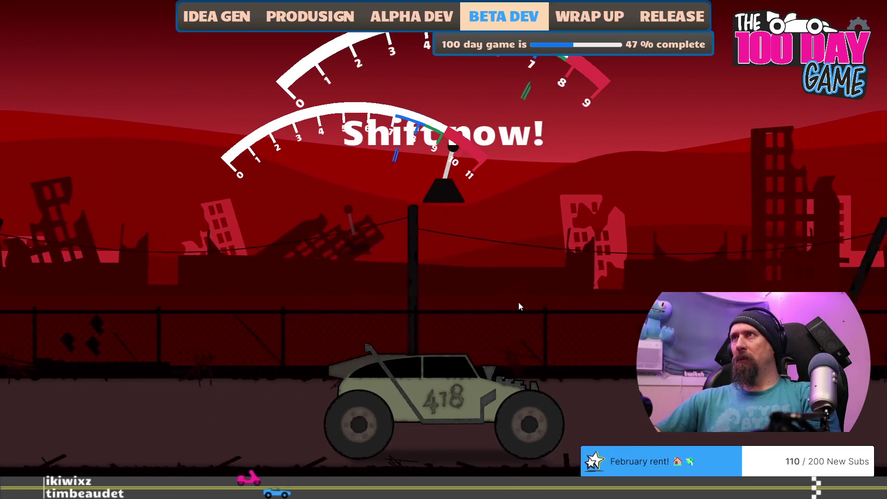
click(519, 302)
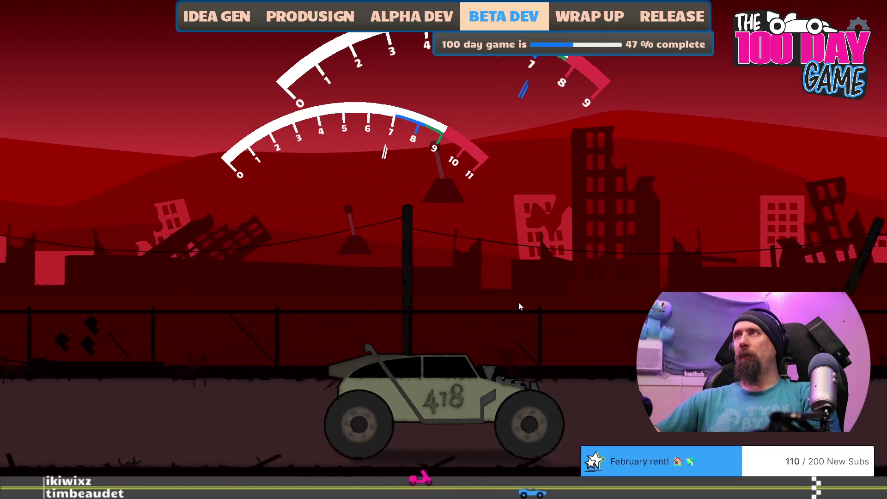
click(519, 301)
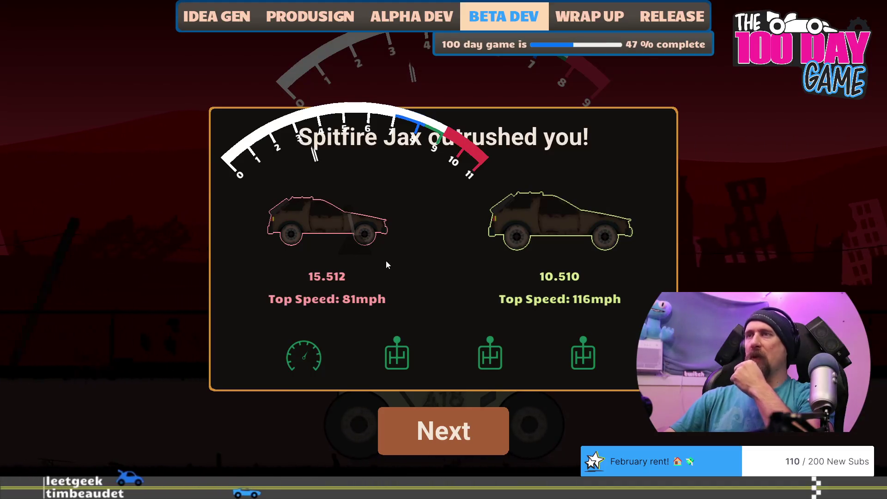
key(space)
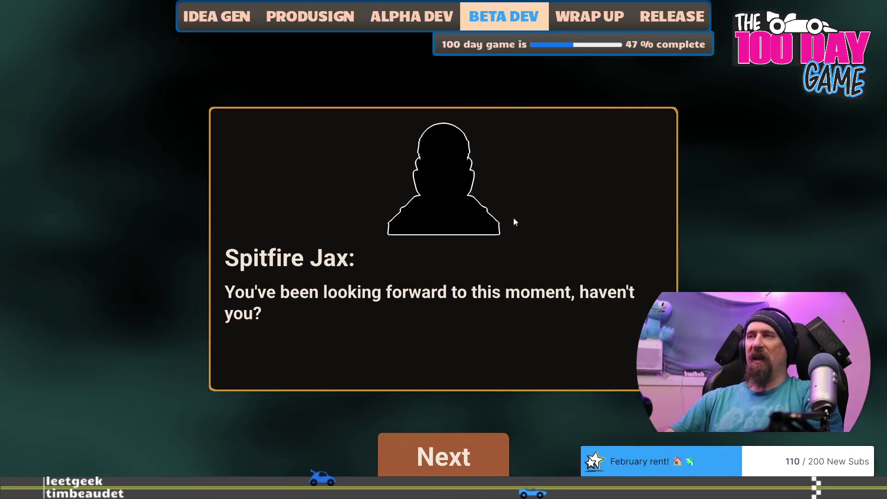
Finish Spitfire Jax's dialogue and load Profile 1 into the garage's upgrade tree.
click(449, 452)
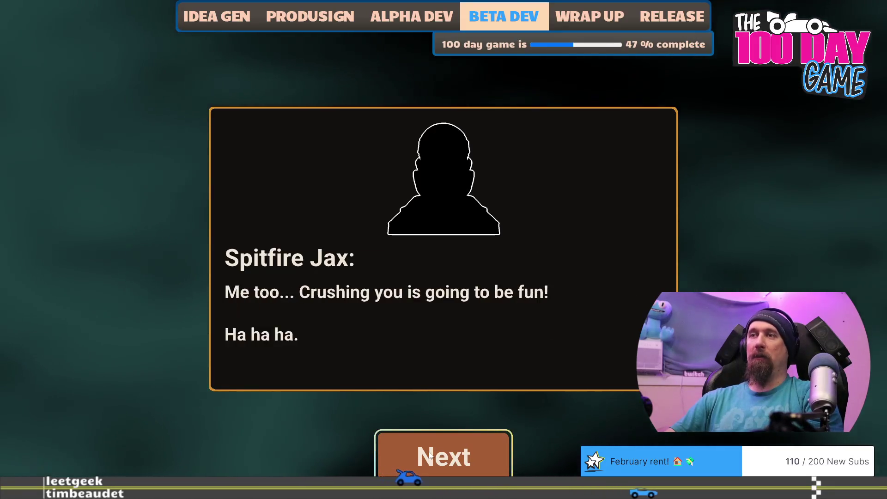
click(423, 443)
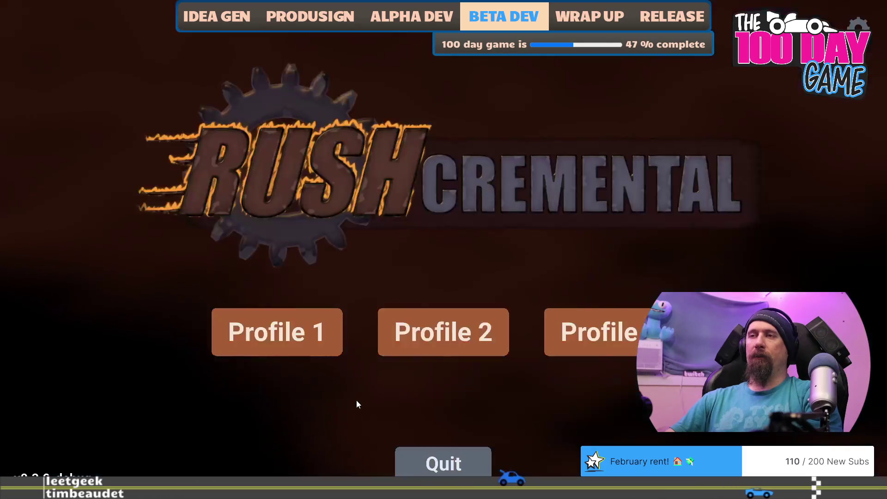
click(244, 336)
drag(245, 379, 597, 184)
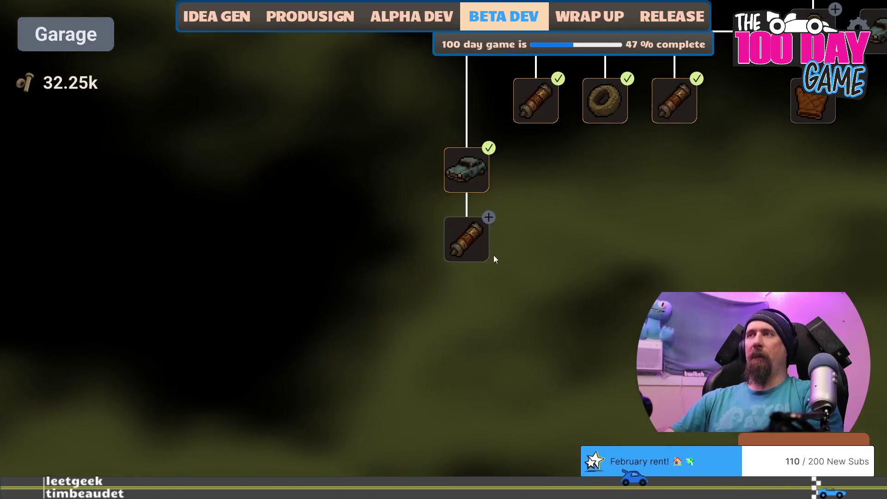
Max out the Powerful Engine, Grip and Improved Cams upgrades.
click(467, 243)
click(468, 243)
click(467, 243)
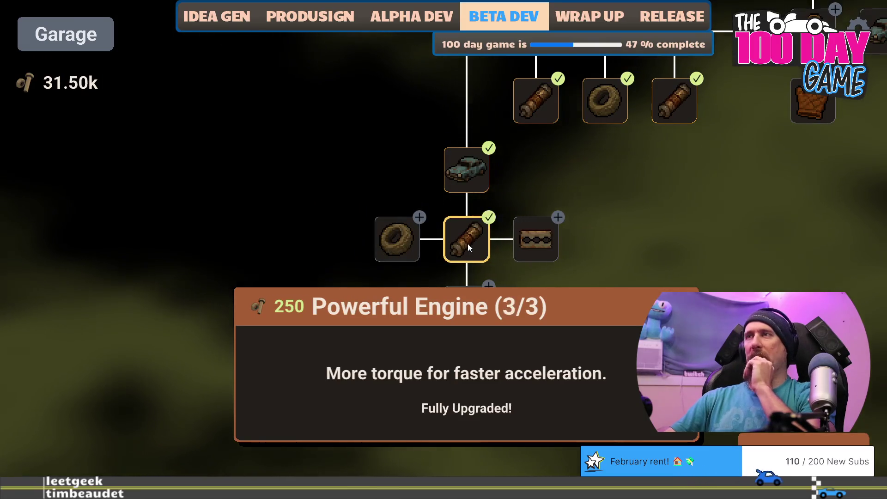
click(398, 240)
click(397, 240)
click(397, 240)
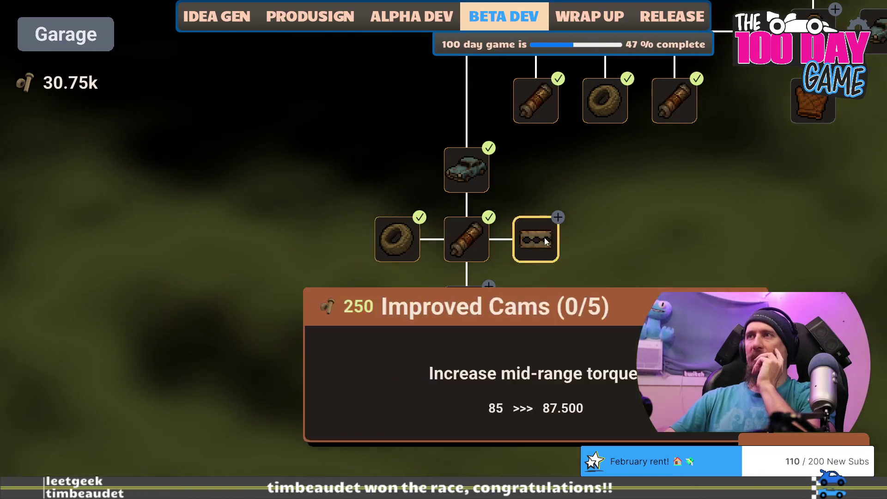
click(548, 241)
click(548, 241)
click(548, 241)
click(547, 241)
click(548, 241)
click(605, 236)
click(606, 236)
click(605, 235)
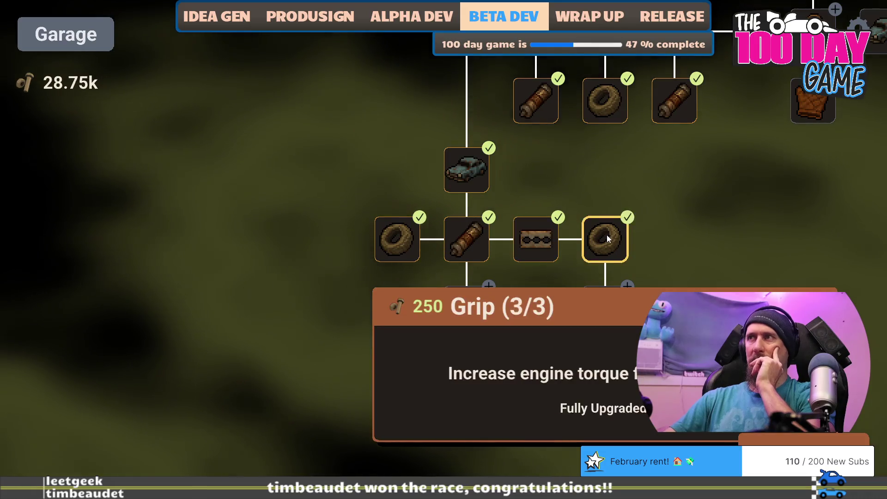
Upgrade the lower Powerful Engine, Grip, Boost and Improved Cams nodes to full.
drag(730, 258, 743, 168)
click(607, 218)
click(607, 217)
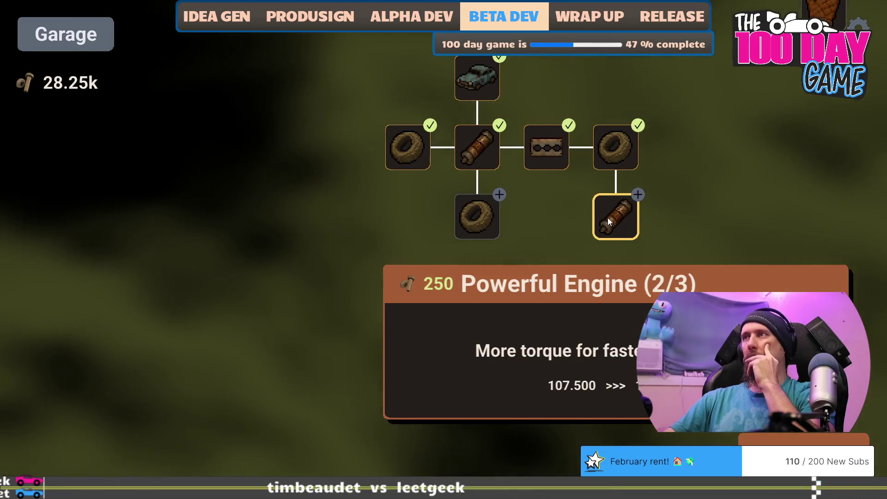
click(606, 219)
click(467, 224)
click(467, 224)
click(467, 223)
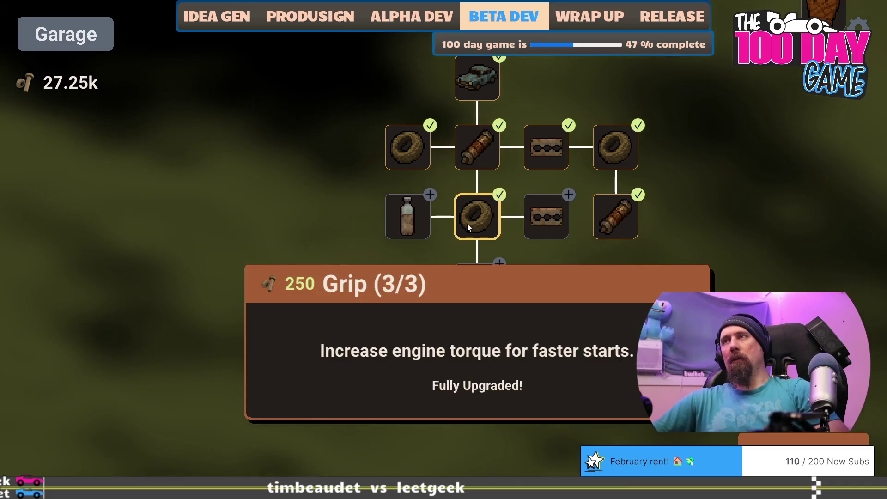
click(395, 222)
click(395, 223)
click(395, 222)
click(395, 222)
click(395, 222)
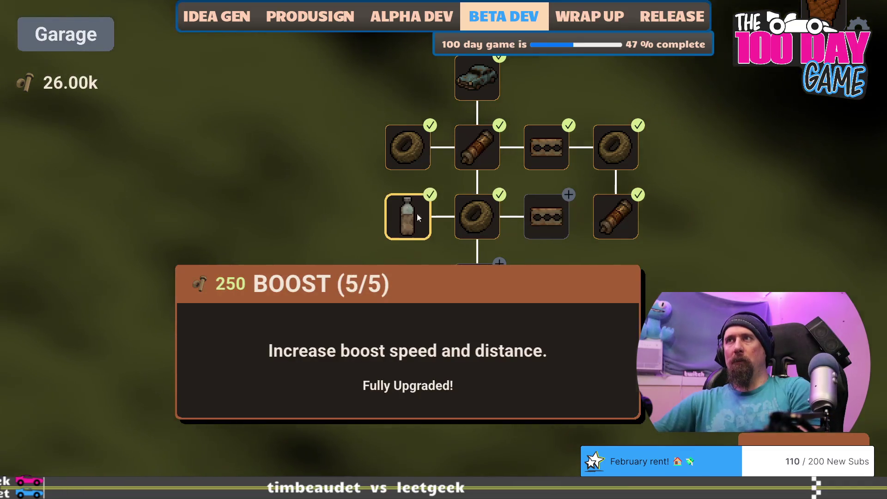
click(535, 209)
click(535, 209)
Buy Crate Engine and max the neighbouring Grip, Improved Cams, Air Filter and Powerful Engine nodes.
click(536, 212)
click(537, 212)
click(536, 211)
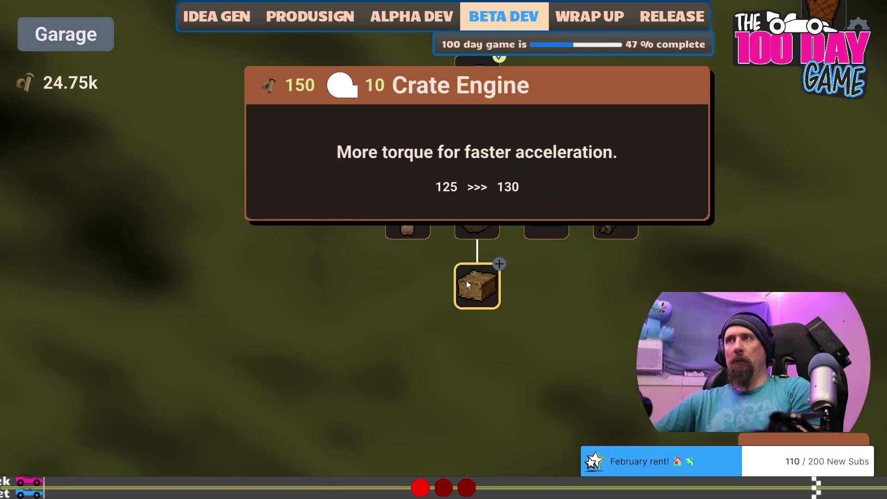
click(467, 282)
click(416, 293)
click(416, 293)
click(416, 293)
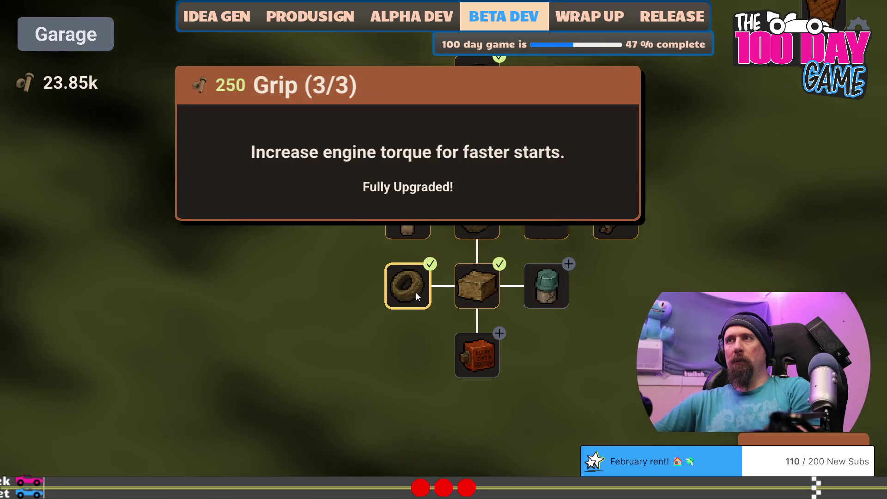
click(487, 349)
click(487, 349)
click(545, 292)
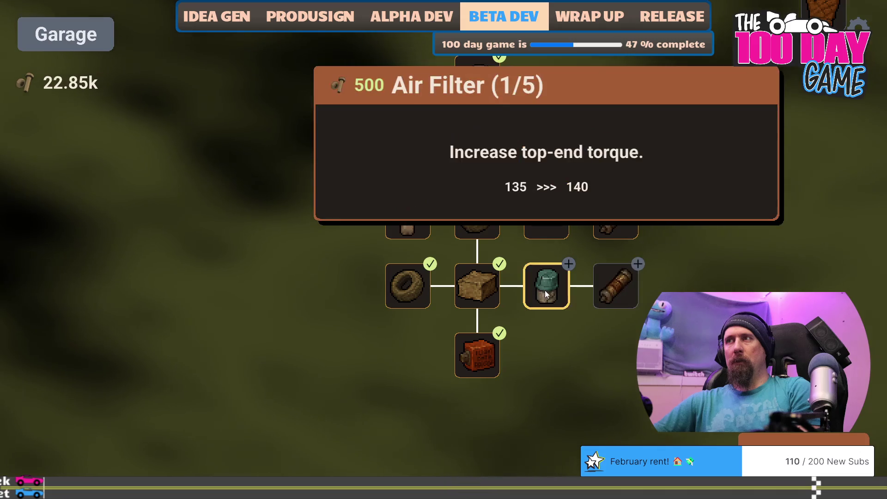
click(545, 293)
click(545, 293)
click(545, 293)
click(545, 292)
click(611, 287)
click(611, 288)
click(611, 287)
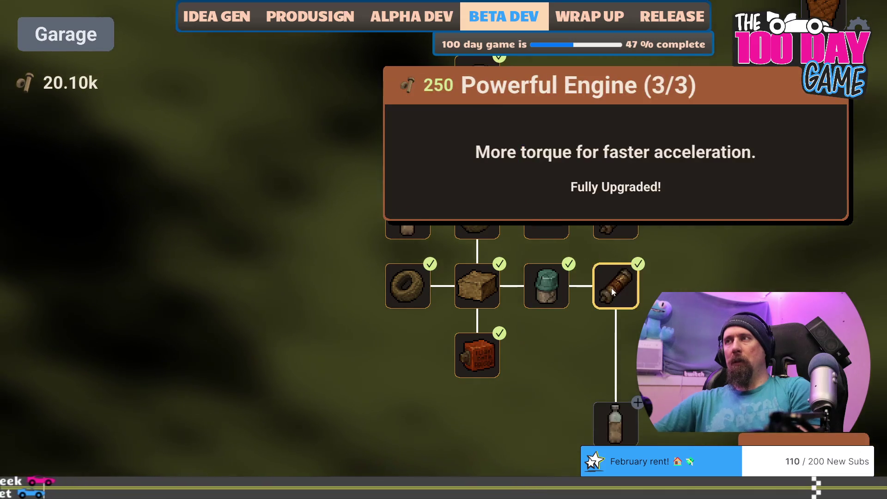
Upgrade the new Boost node to 5/5.
scroll(628, 282, down, 2)
click(617, 335)
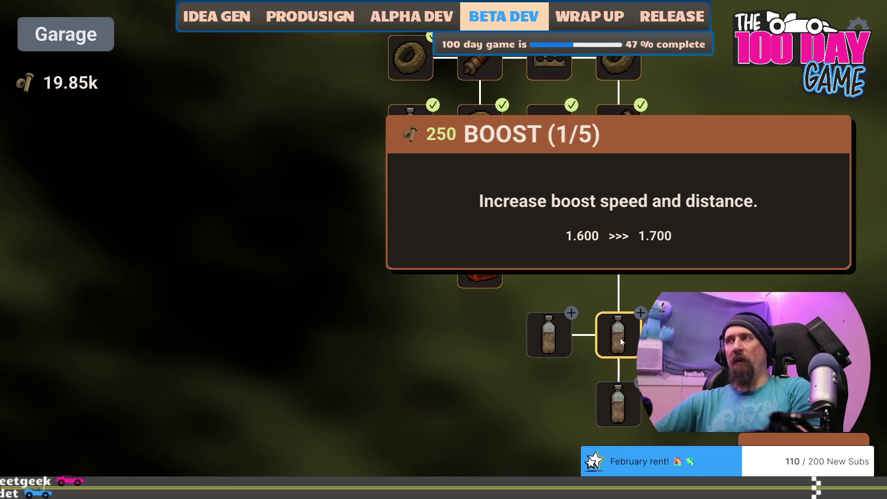
click(620, 337)
click(620, 338)
click(620, 338)
click(620, 338)
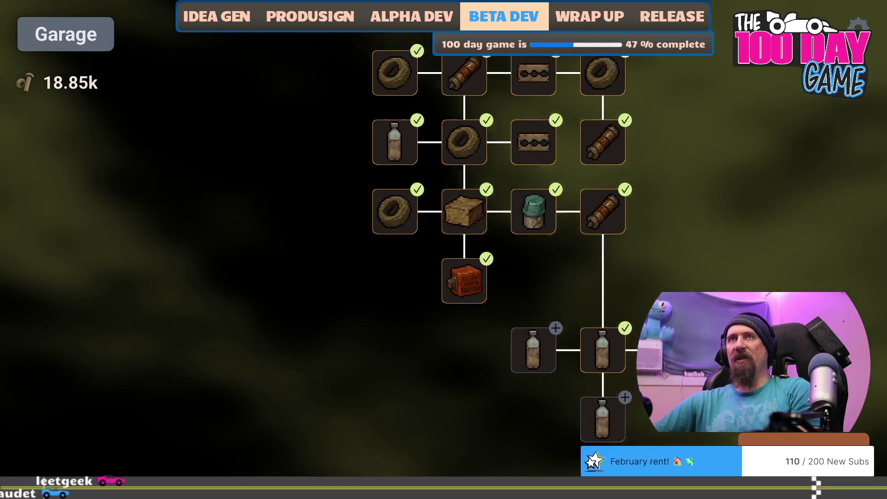
Show the player car's stats with the console car command.
key(grave)
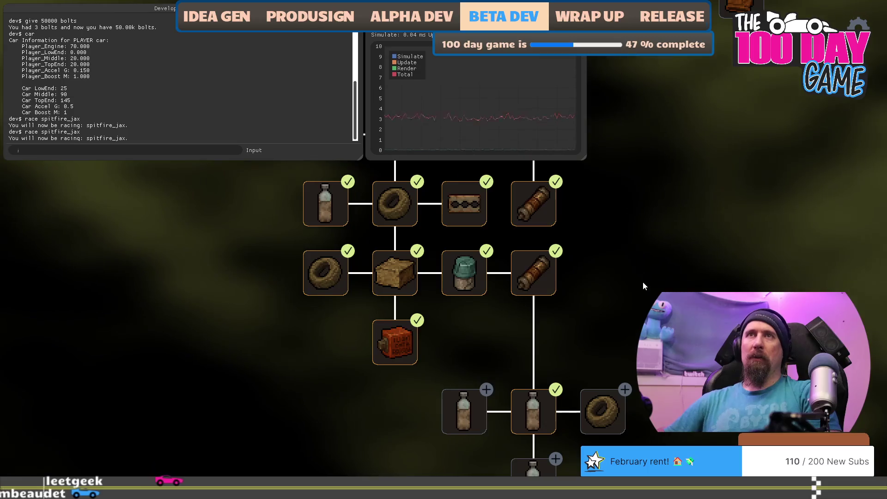
text(car)
key(Return)
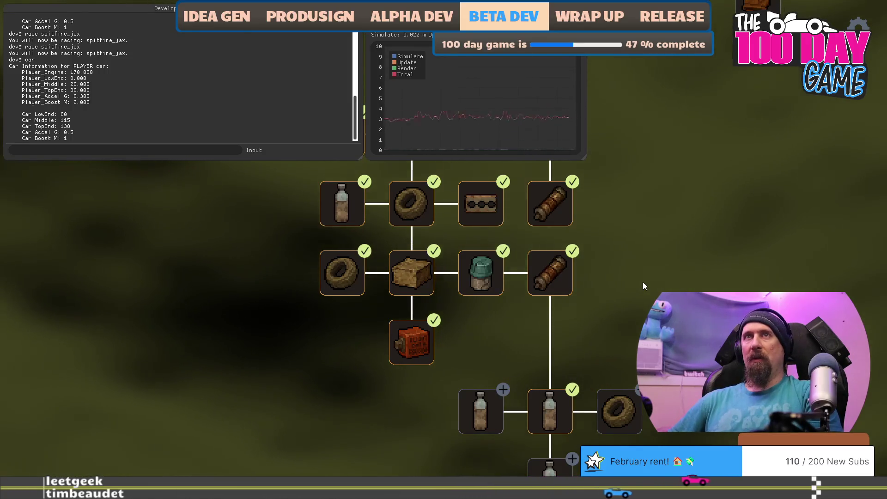
Close the console and start the race against Spitfire Jax, revving at the countdown.
key(grave)
key(grave)
text(race sp)
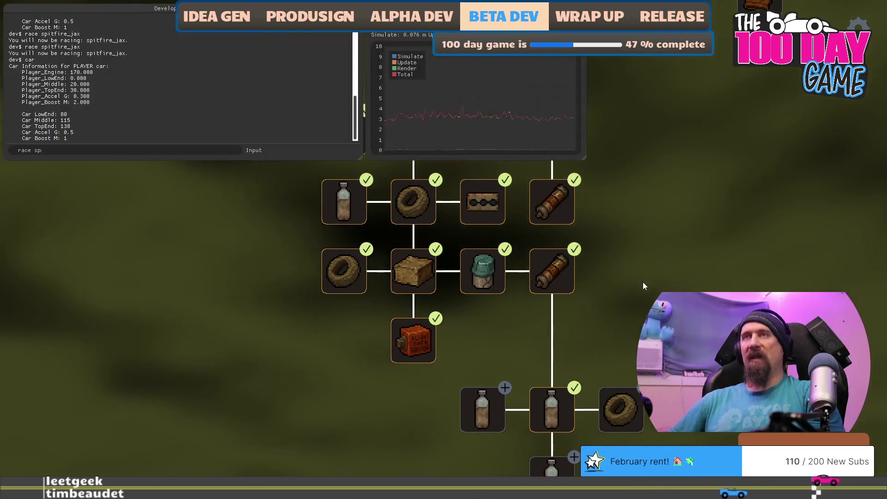
key(Return)
key(Up)
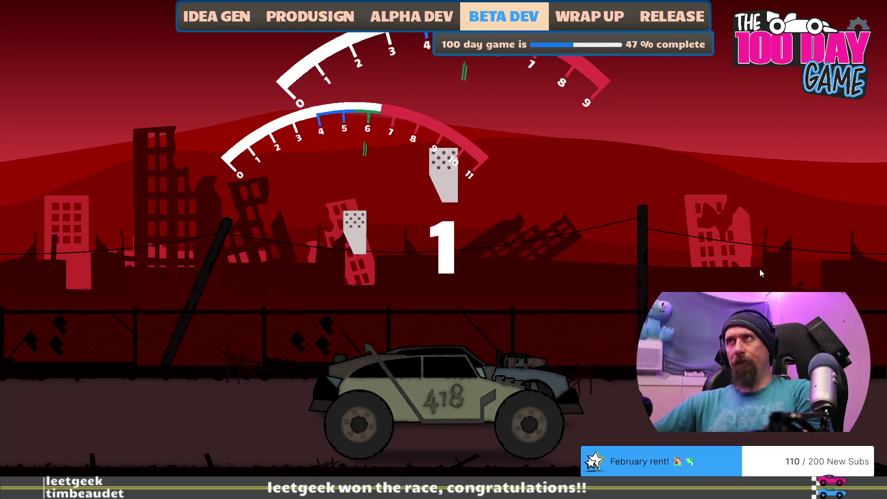
Launch and shift up four gears, finishing 12.554 at 97 mph versus Jax's 10.513.
key(Up)
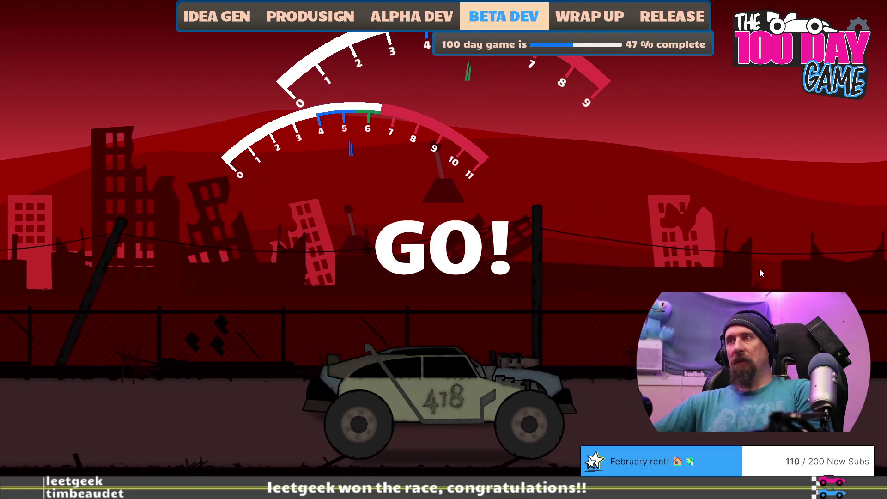
key(Right)
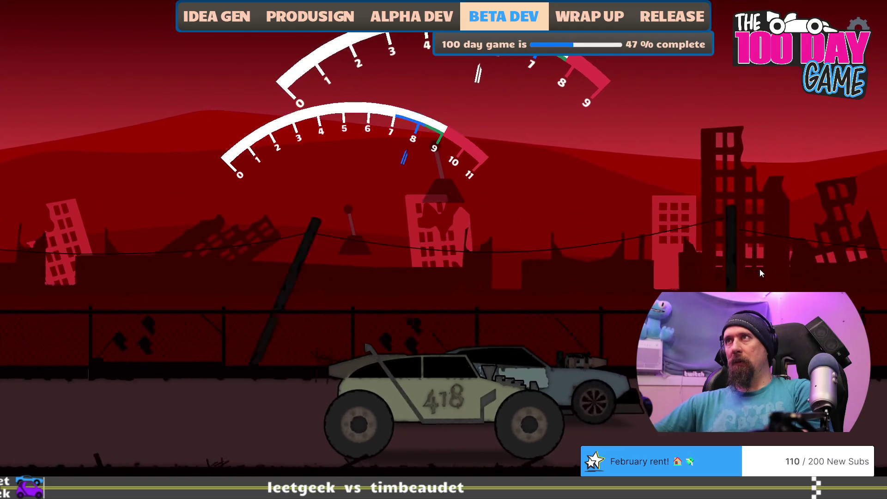
key(Right)
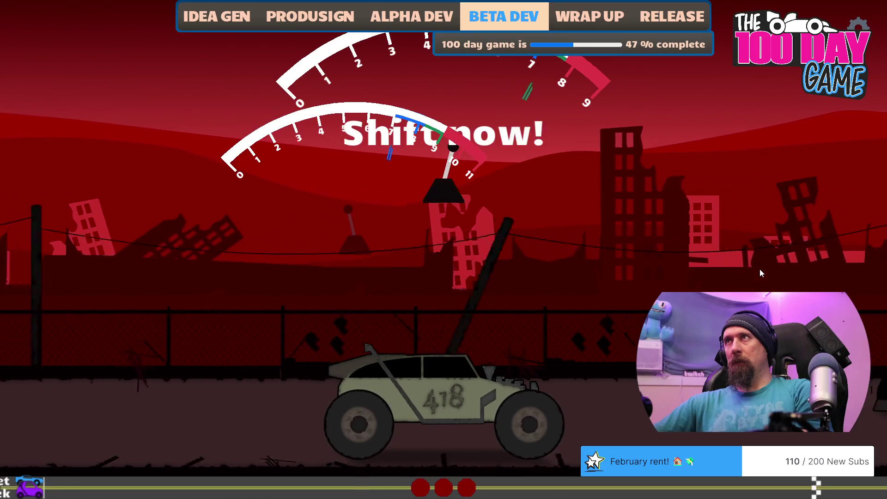
key(Right)
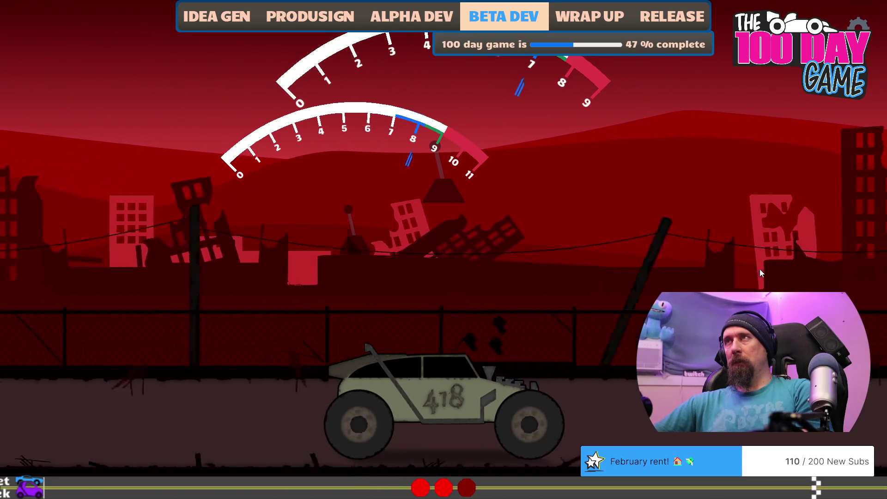
key(Right)
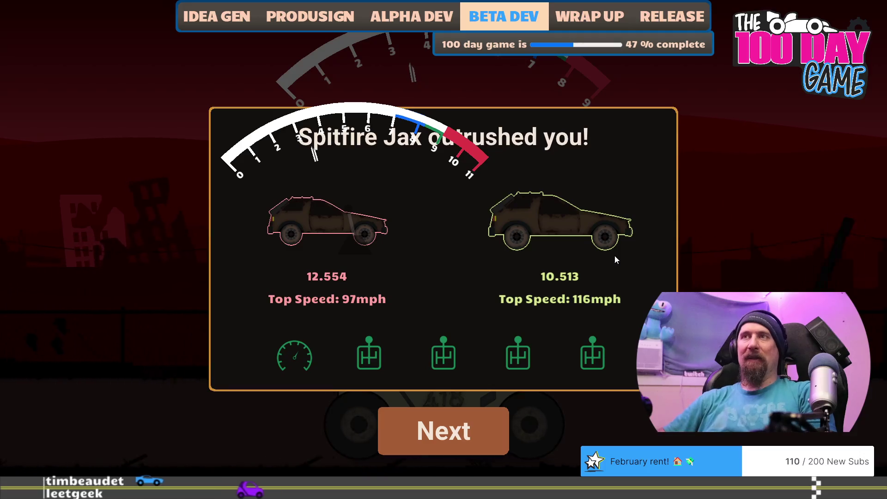
Run unlock player_car_rally in the console, continue to the next race, then rebuild the game.
key(grave)
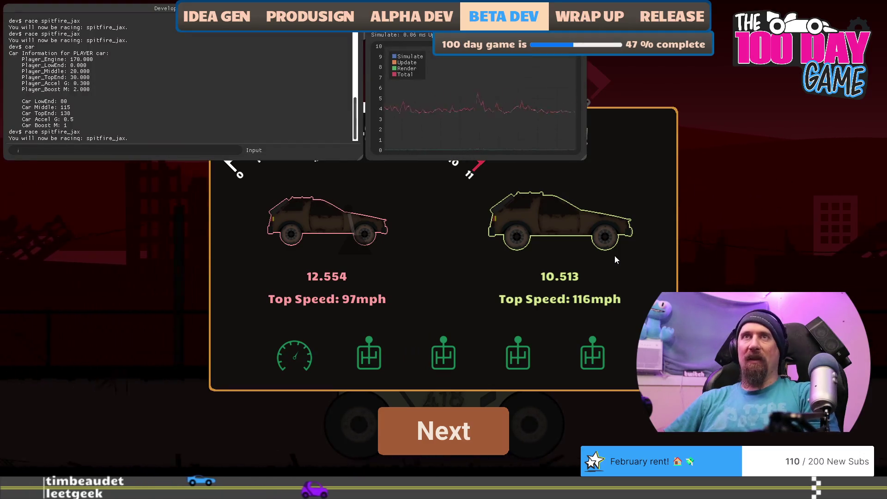
text(unl)
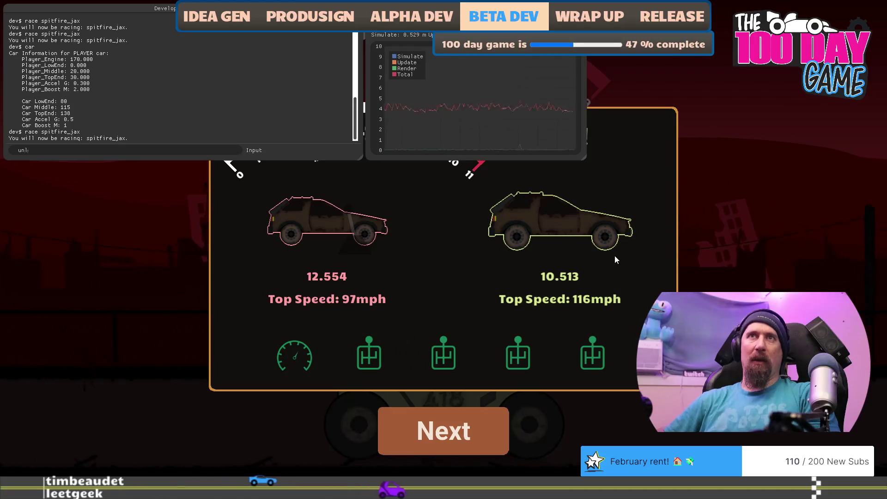
text(ock player_car_rally)
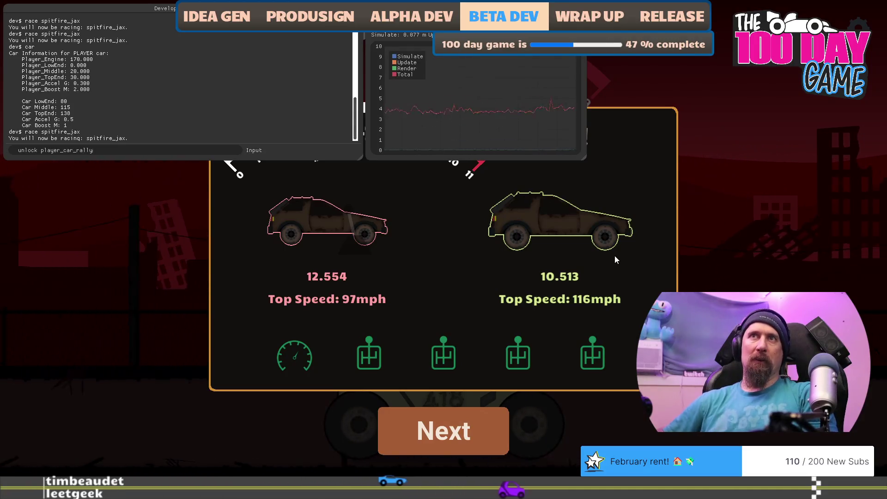
key(Return)
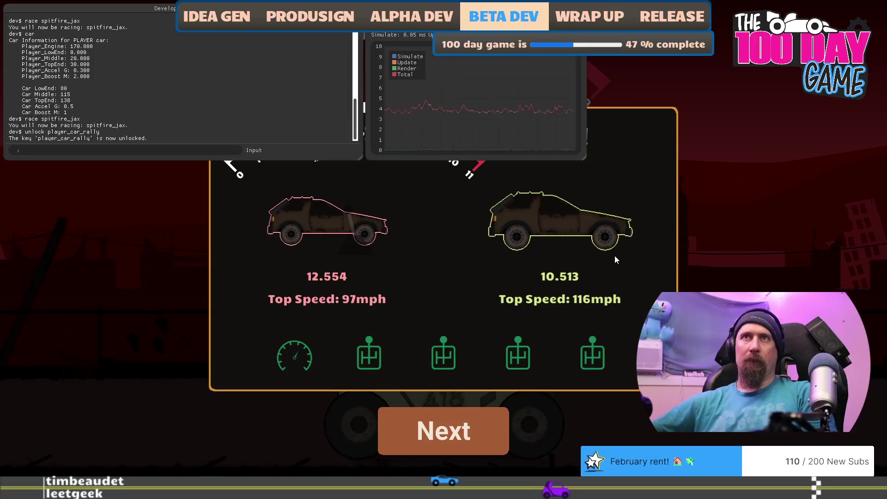
key(grave)
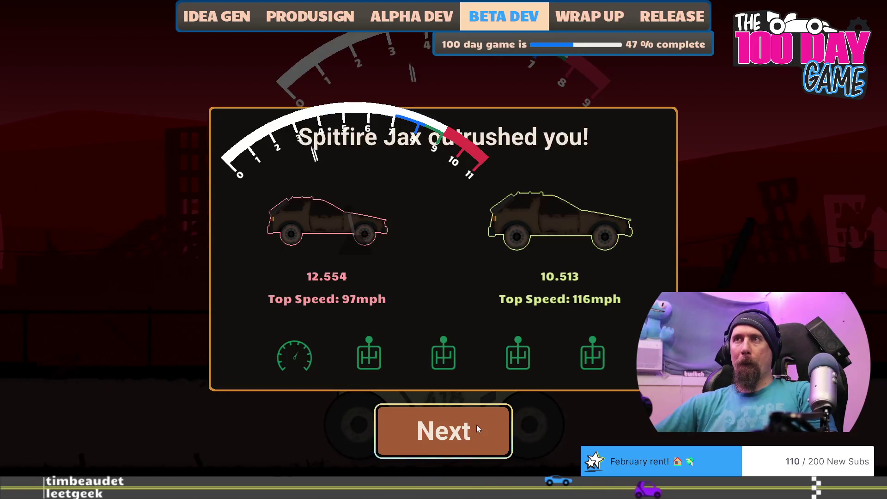
click(475, 425)
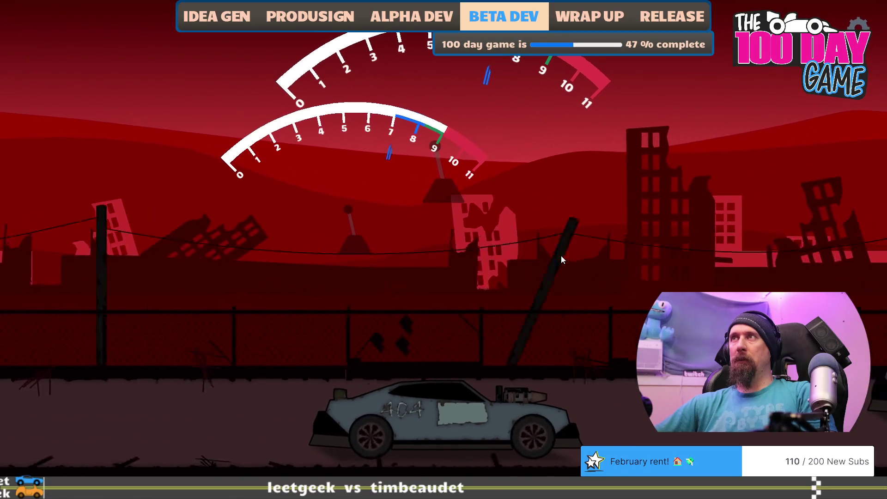
key(Escape)
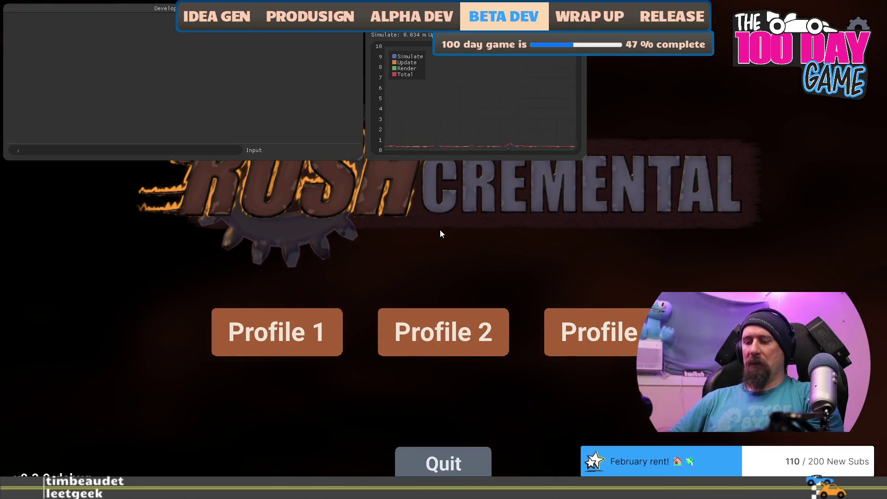
Start the race from the console and rev through the countdown, losing 12.681 to 10.511 at 98 mph.
text(gi)
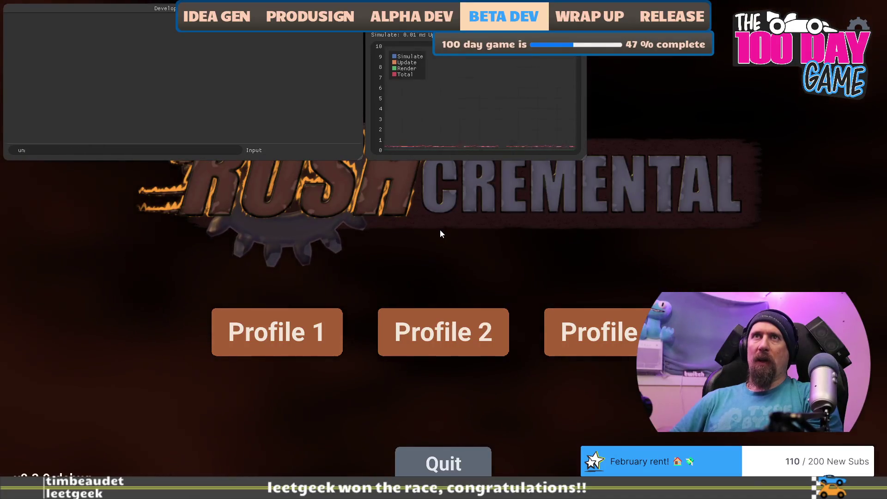
text(ck player_car_rally_)
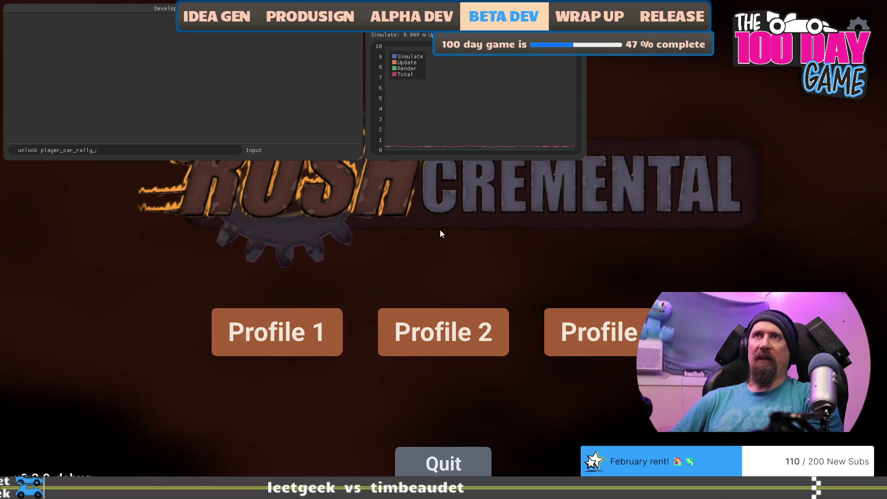
text(6_spe)
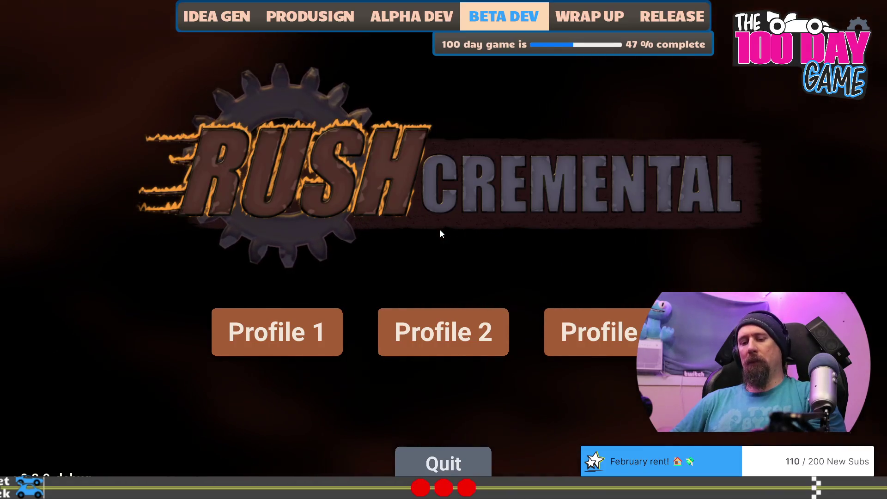
key(Return)
key(Up)
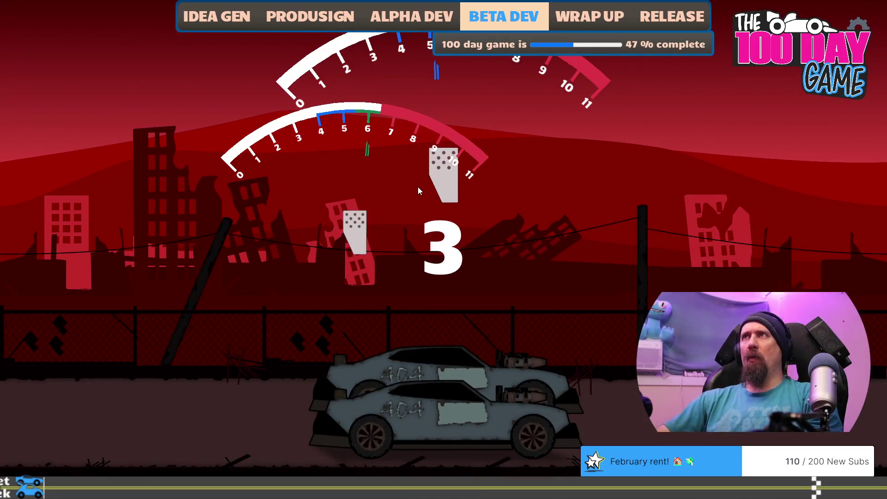
key(Up)
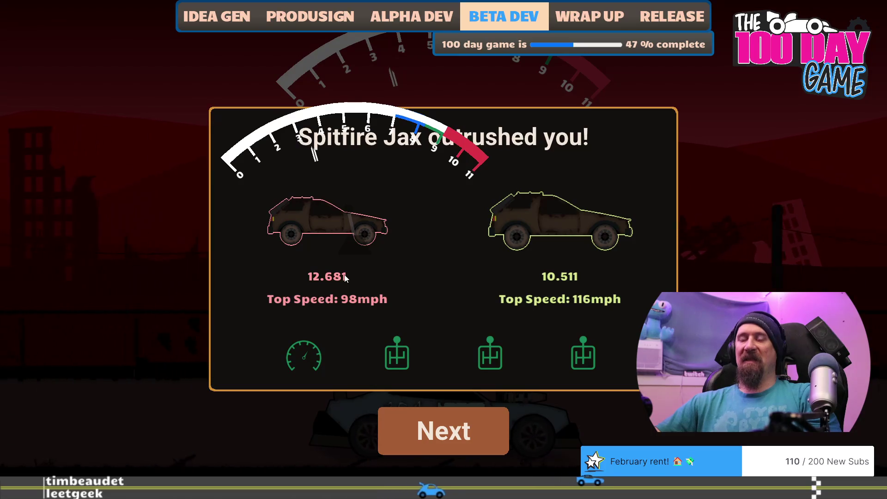
key(alt+Tab)
key(alt+Tab)
key(alt+Tab)
key(alt+Tab)
Comment out the old player_fast_rally torque curve and add a new one: 2000, 400, 6000, 525, 9100, 600.
scroll(400, 264, down, 10)
scroll(400, 264, down, 17)
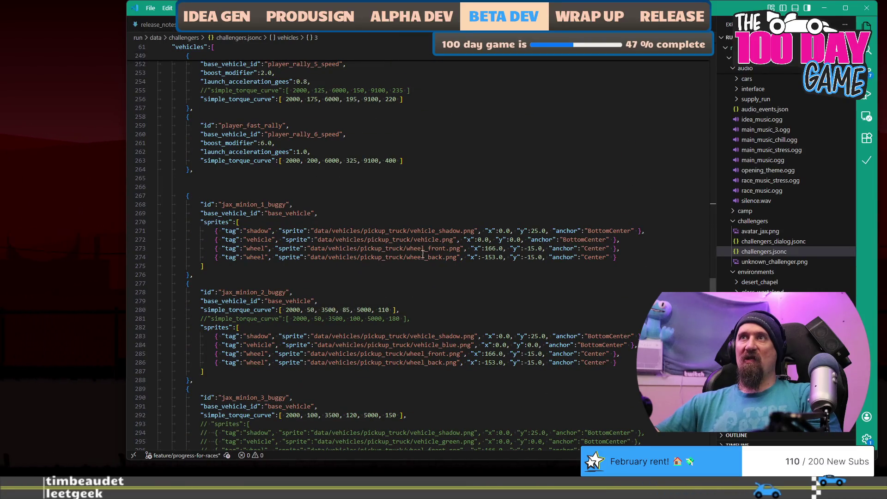
click(425, 163)
scroll(452, 201, up, 3)
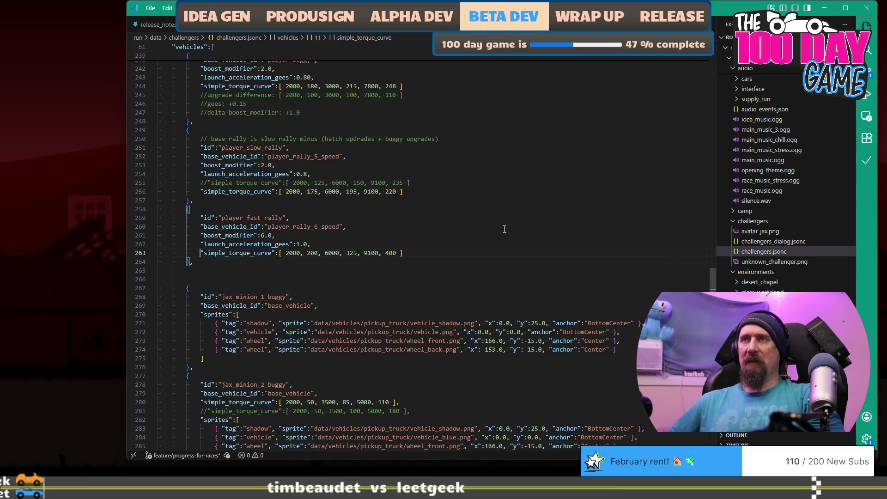
text(//)
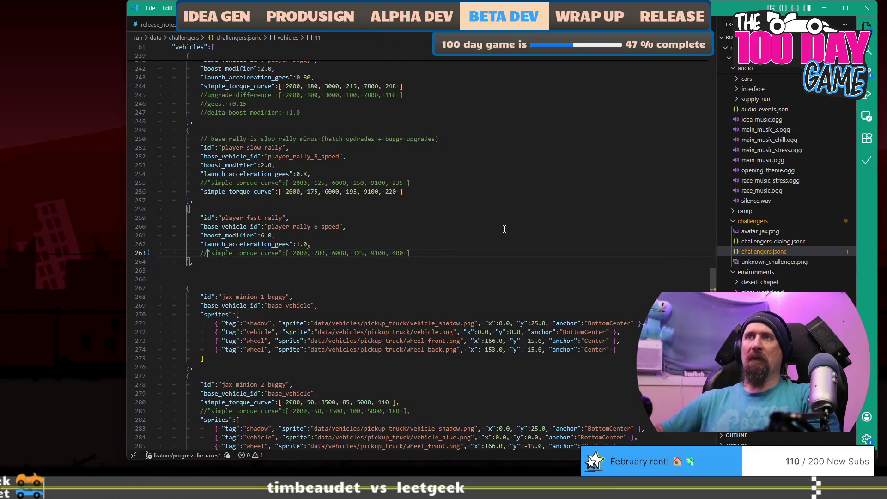
text(900kg mass days:)
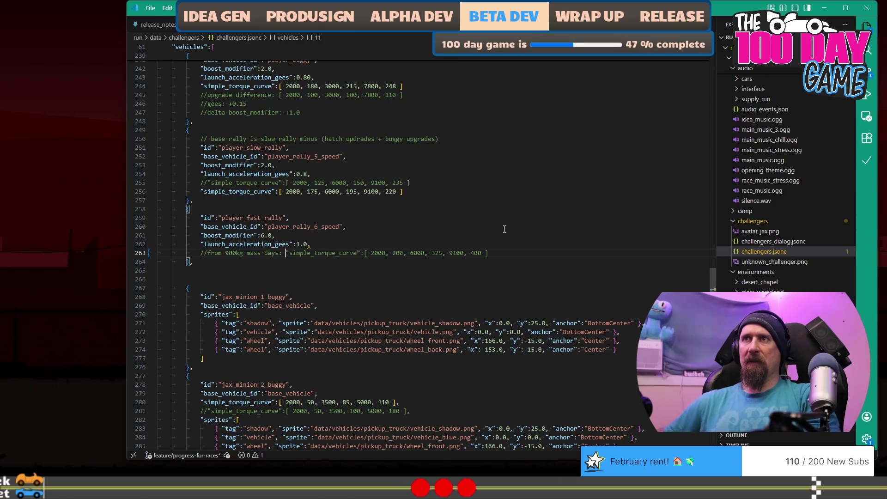
key(shift+End)
key(End)
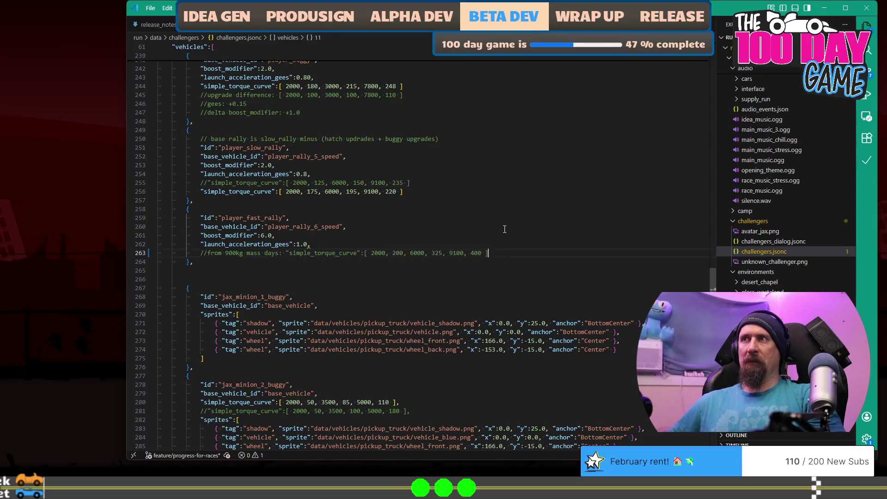
key(Return)
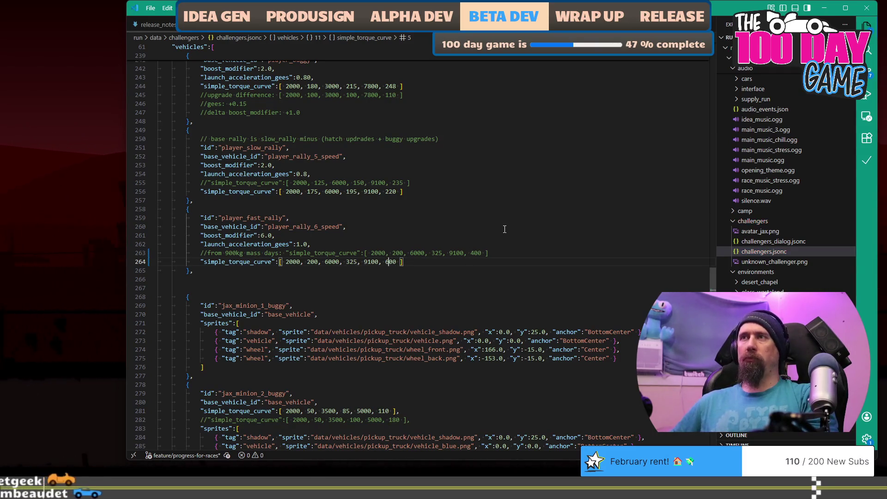
key(ctrl+d)
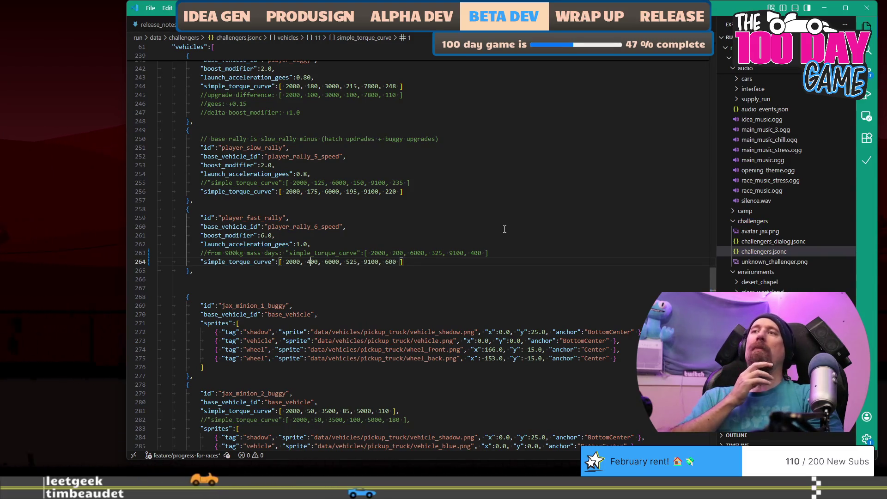
Save challengers.jsonc and check the fast rally boost modifier line.
key(ctrl+s)
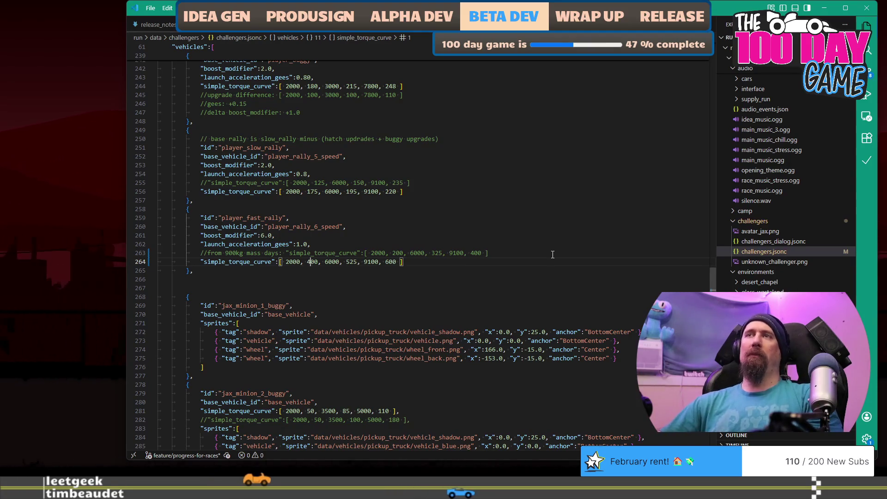
click(268, 236)
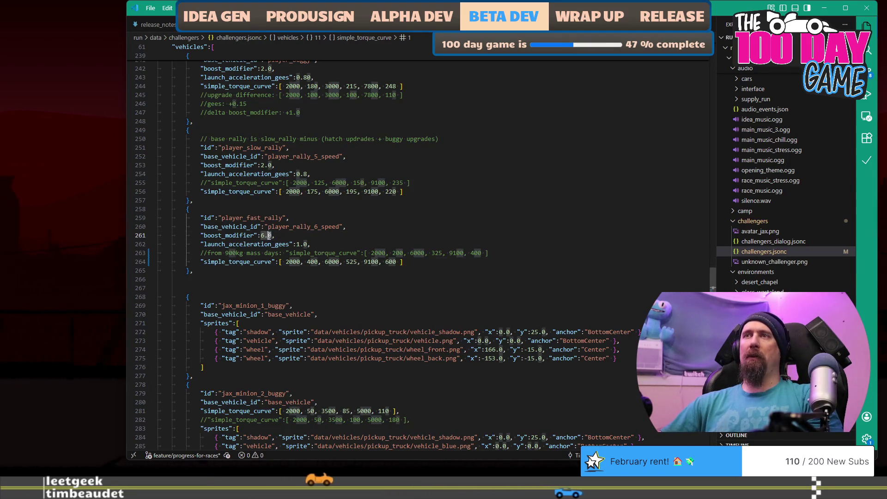
click(283, 236)
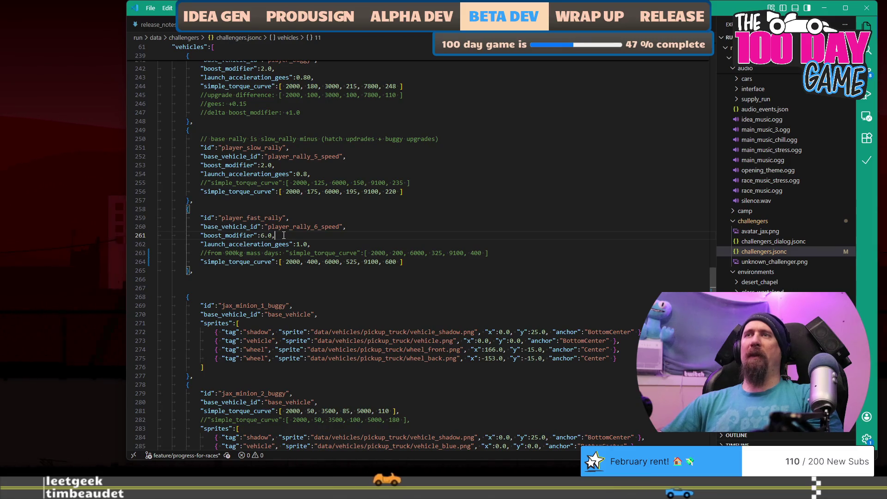
key(alt+Tab)
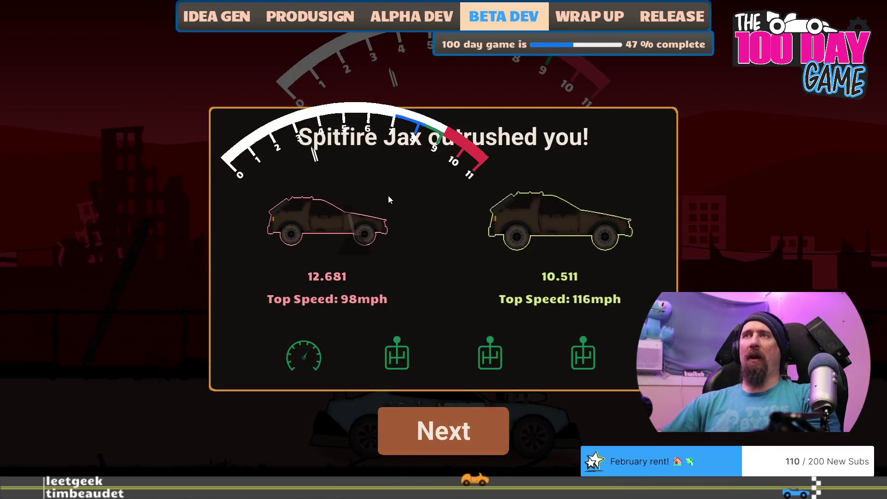
Run reset in the console, skip the Jax race dialogue, and bring up ResetDragRace's vehicle setup code.
key(grave)
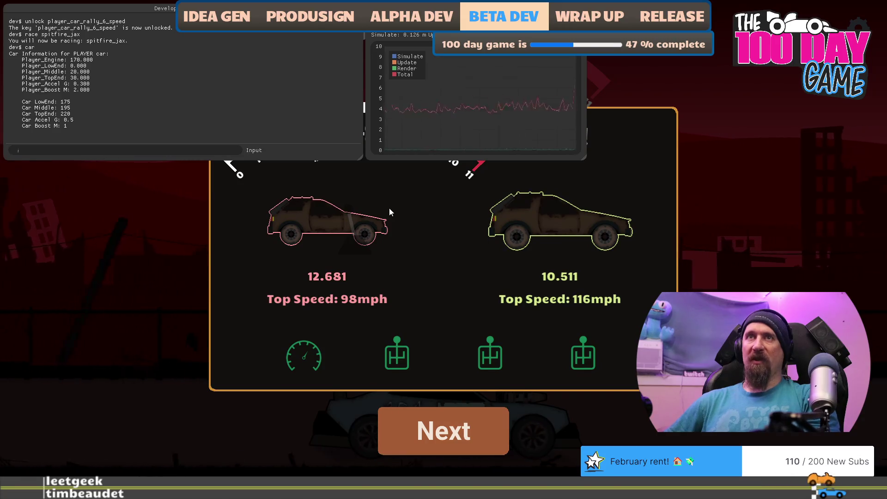
text(reset --al)
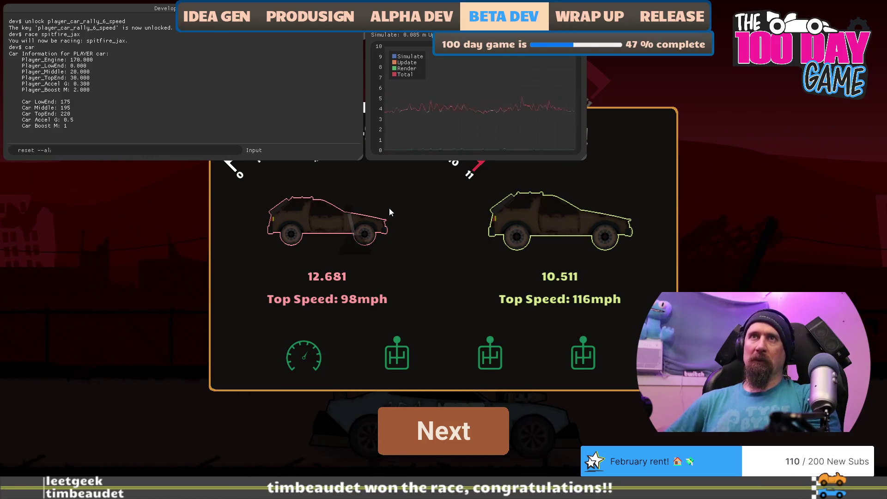
key(Return)
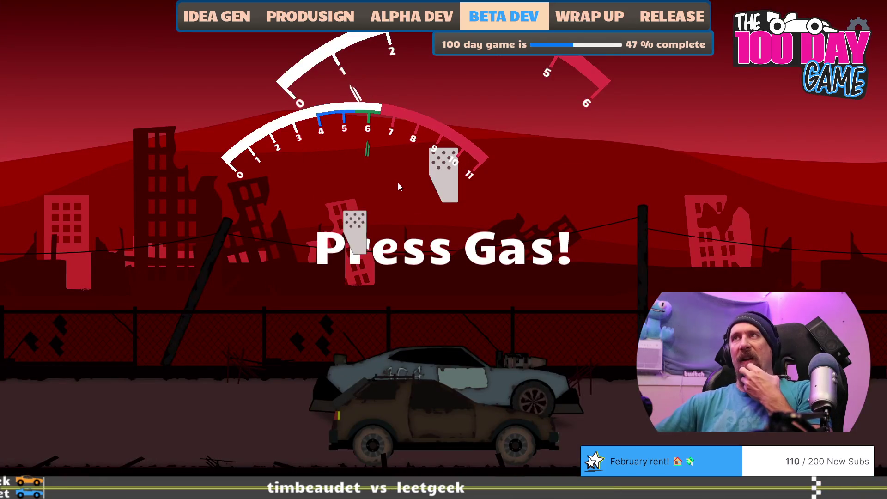
key(Up)
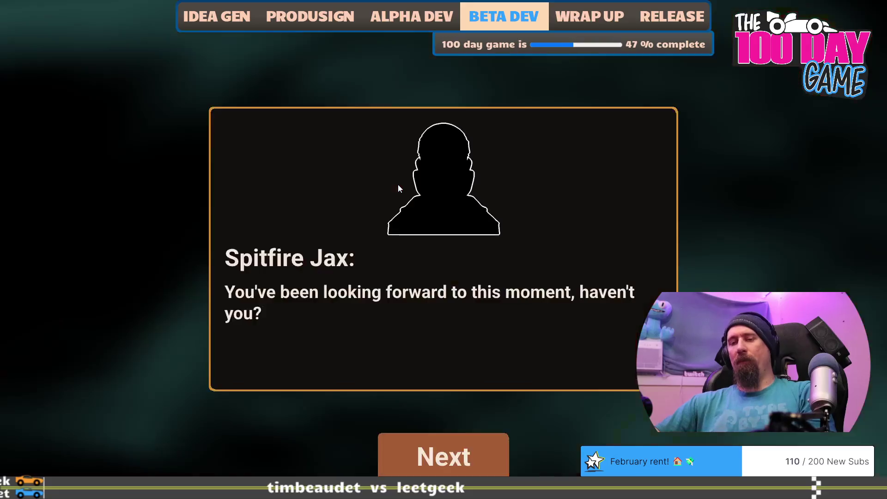
key(Escape)
key(alt+Tab)
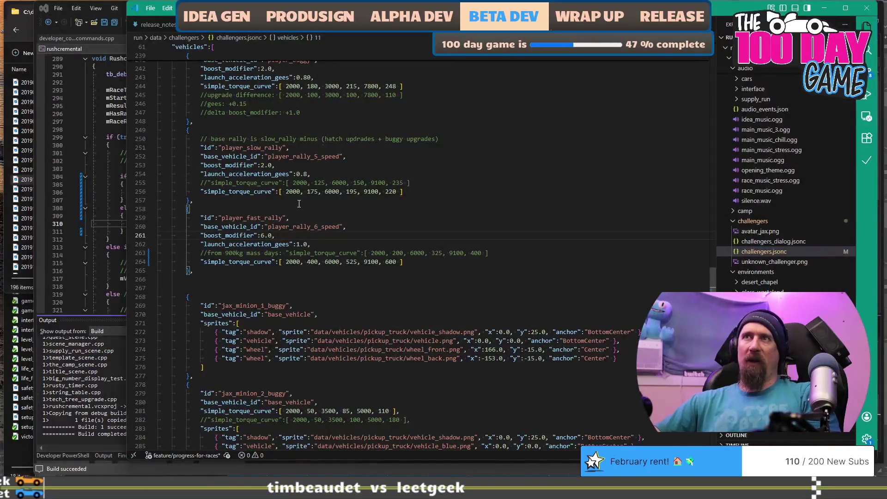
click(106, 161)
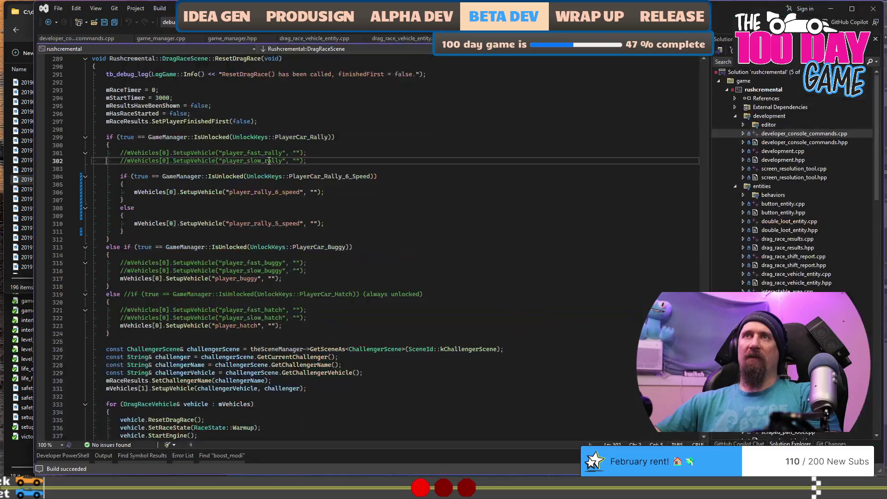
Uncomment the player_fast_rally SetupVehicle line and comment out the 6-speed/5-speed unlock branch.
click(383, 154)
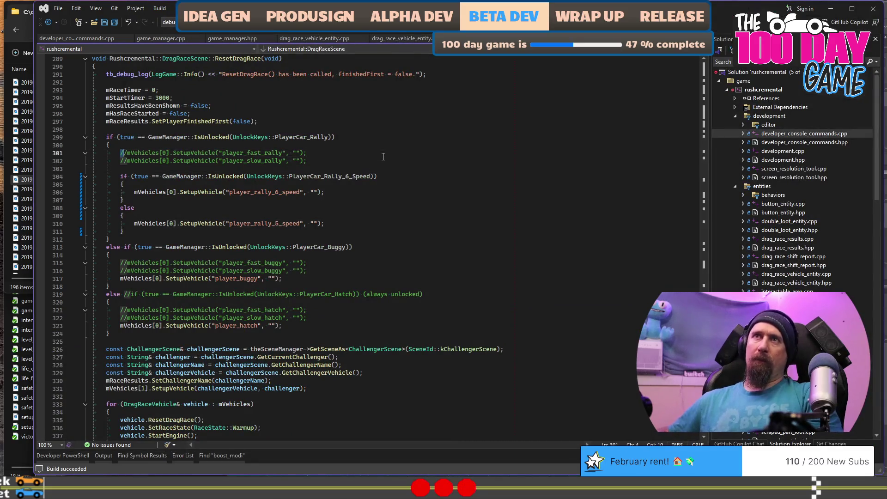
key(ctrl+k)
key(ctrl+u)
key(Down)
key(Down)
key(Down)
key(shift+Down)
key(shift+Down)
key(shift+Down)
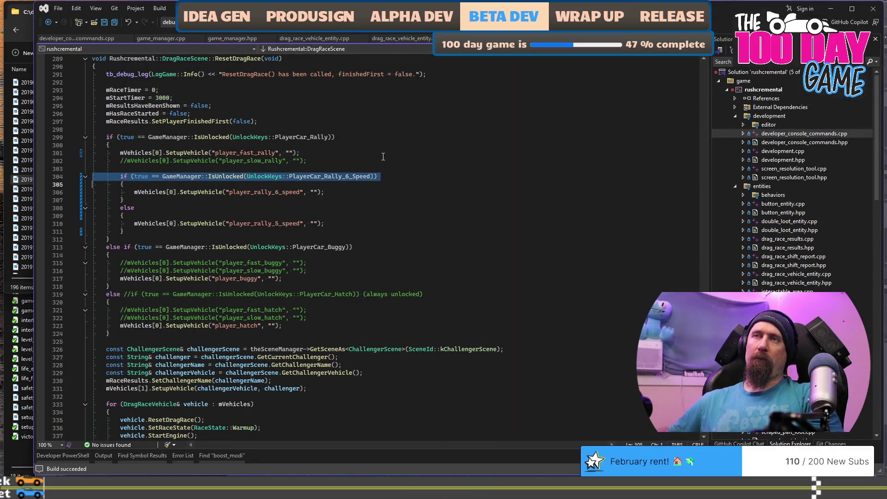
key(ctrl+k)
key(ctrl+c)
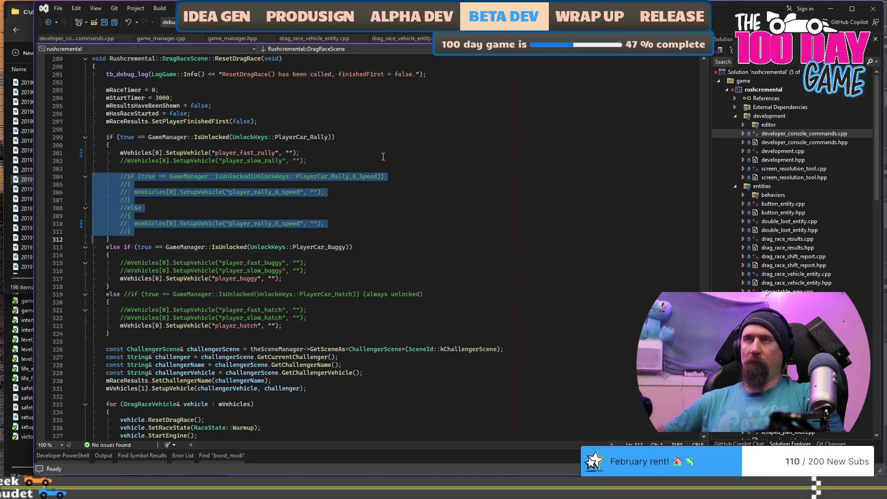
Dismiss the extension warning and build and run the game with F5.
key(alt+Tab)
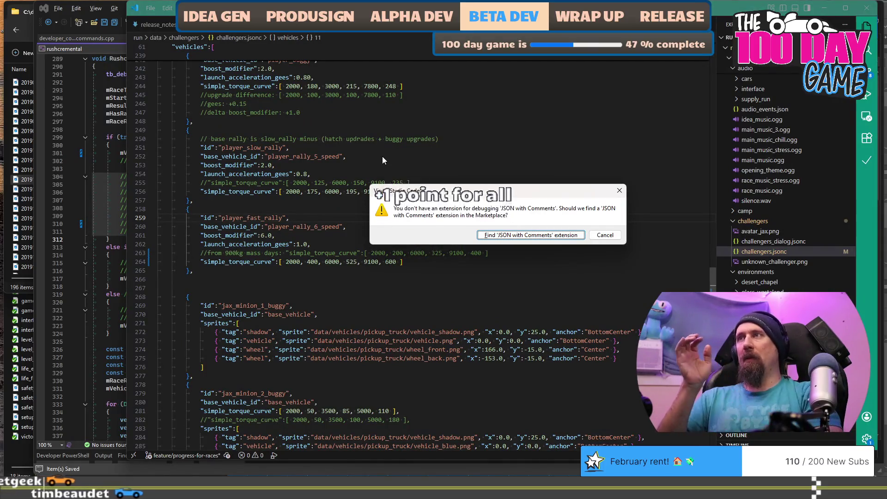
key(Escape)
key(alt+Tab)
key(F5)
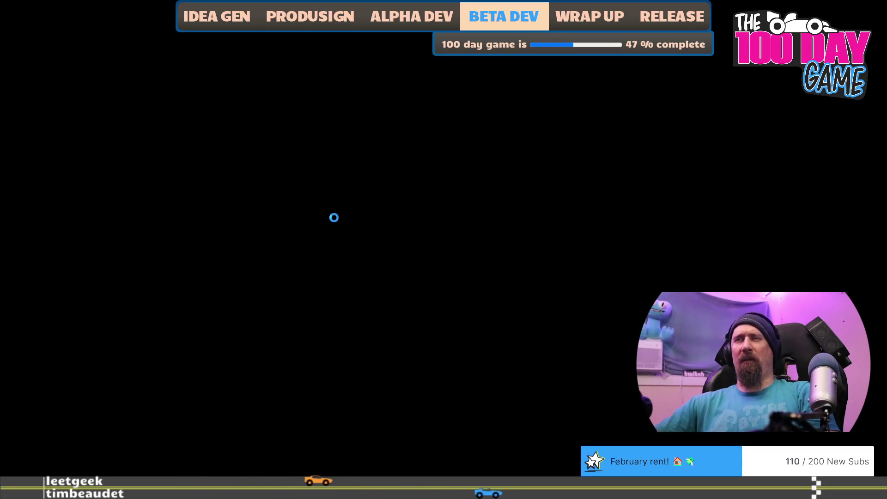
Pick a profile and enter an unlock command in the developer console.
key(grave)
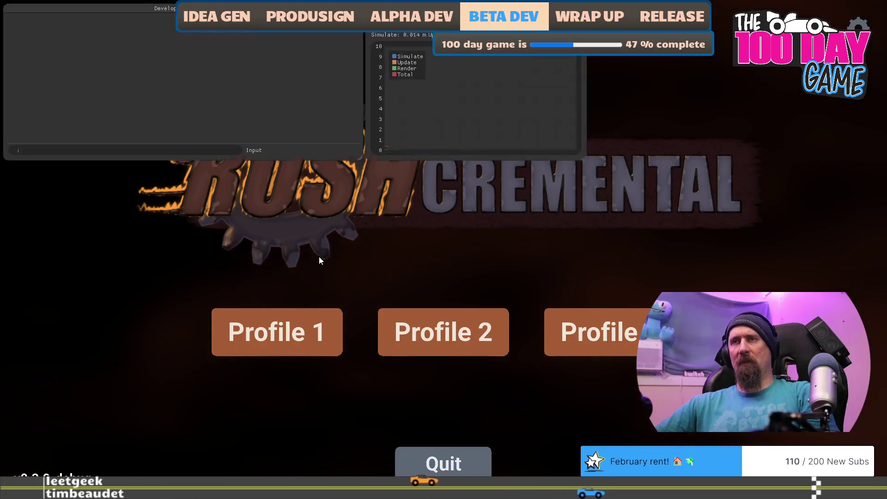
key(grave)
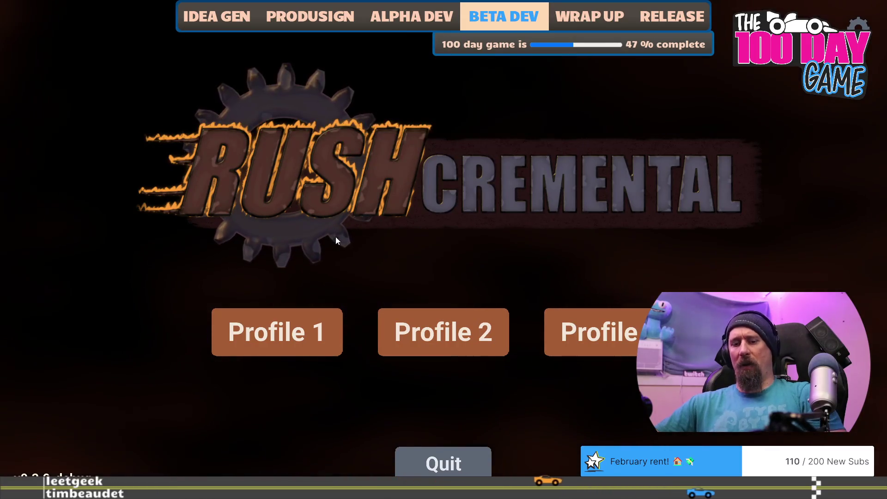
key(grave)
key(Return)
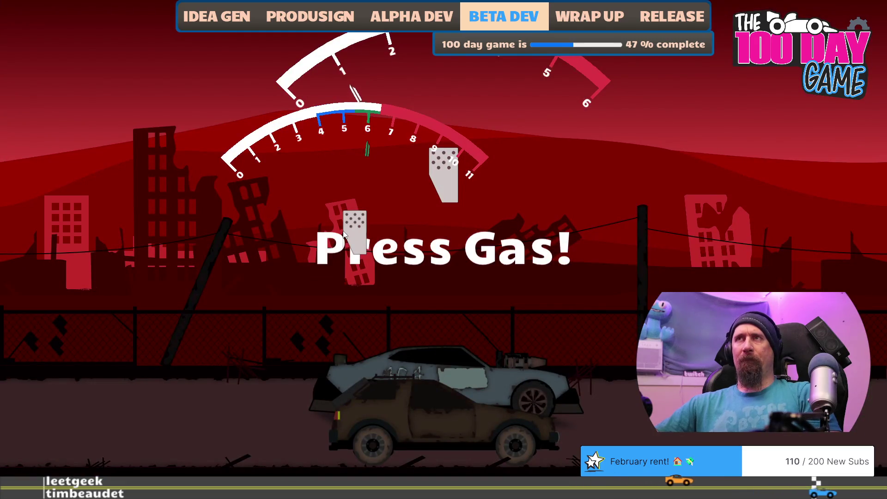
key(grave)
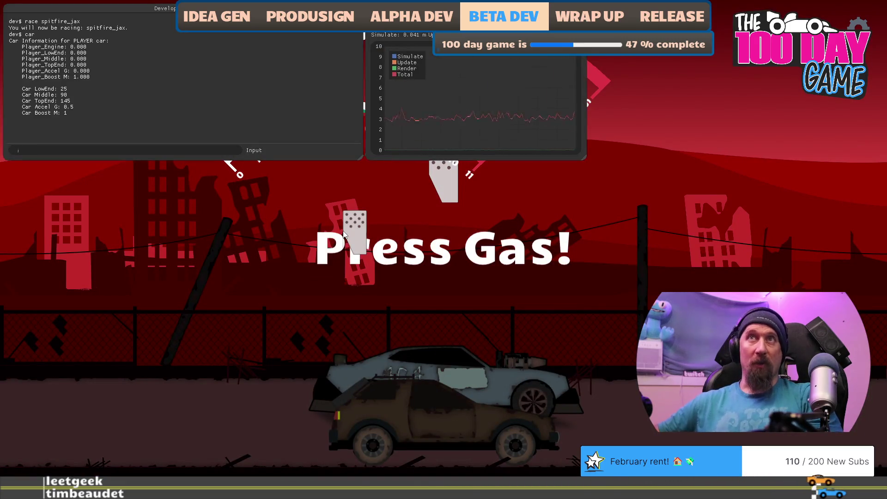
key(grave)
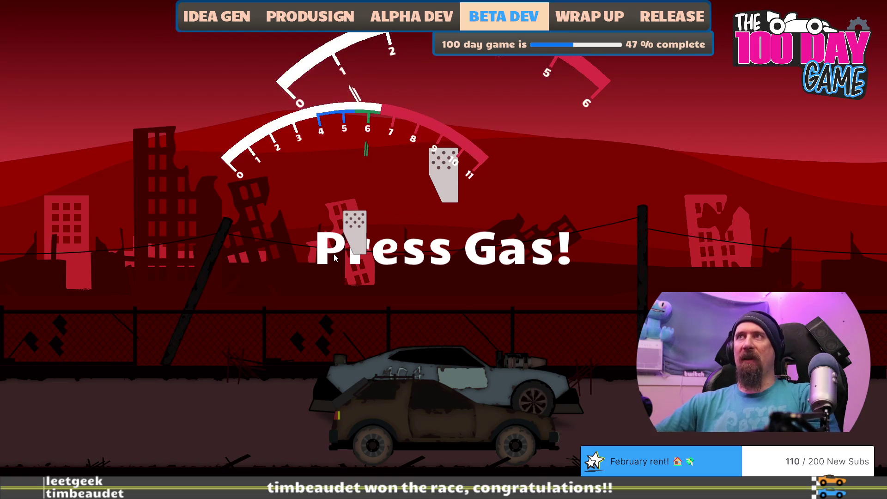
key(grave)
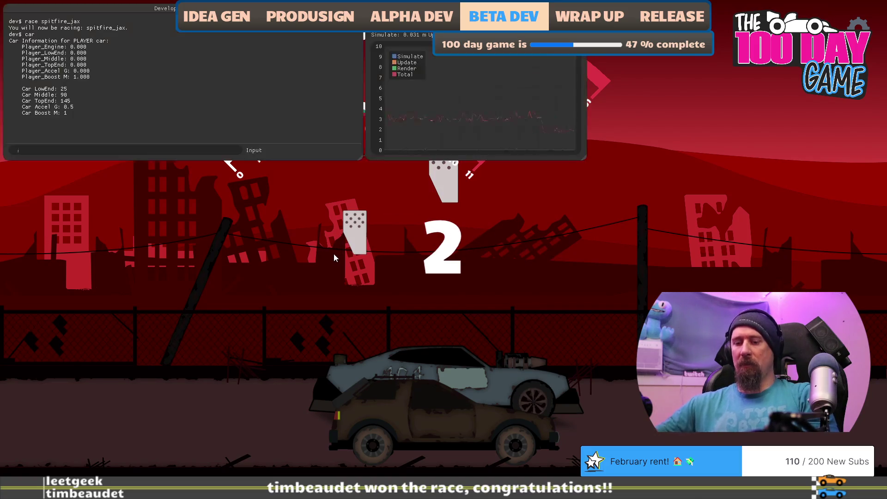
text(unlock player_car_rall)
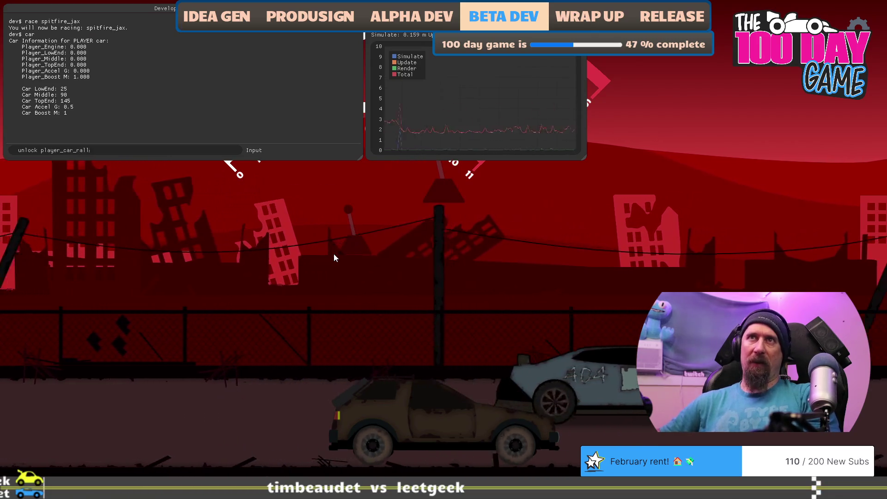
key(grave)
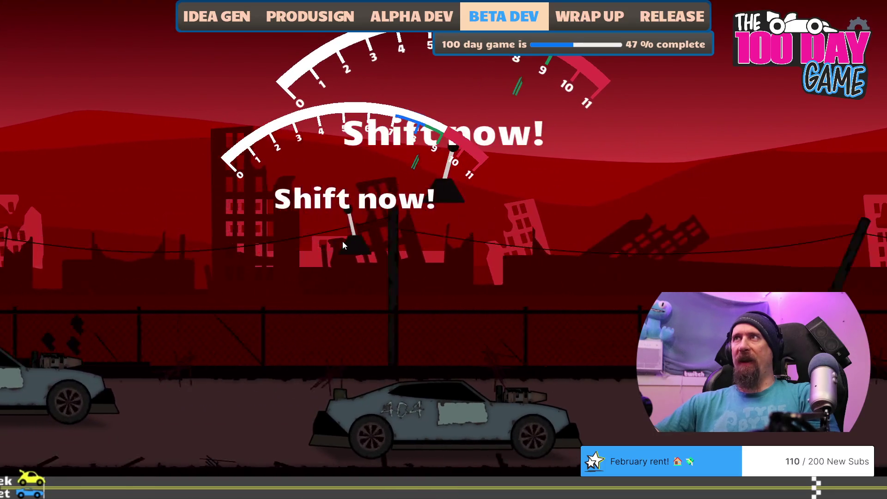
Shift at the prompts to beat Spitfire Jax 8.504 to 10.512, then race again.
click(342, 241)
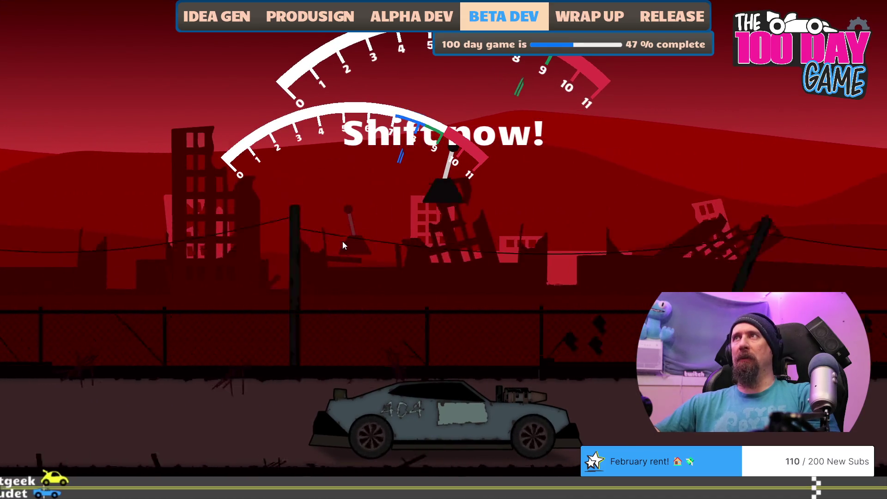
click(342, 242)
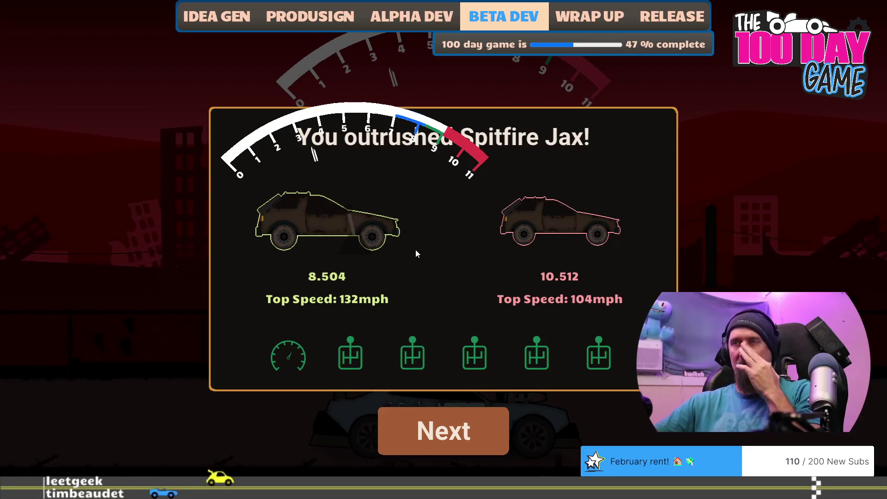
key(Return)
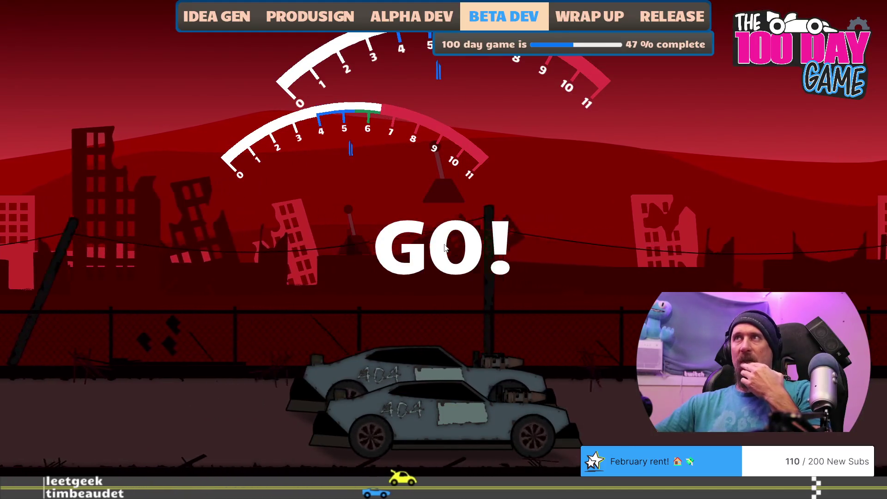
Rerun and win the race 8.495 to 10.518 at 132 mph, then return to the setup code.
key(r)
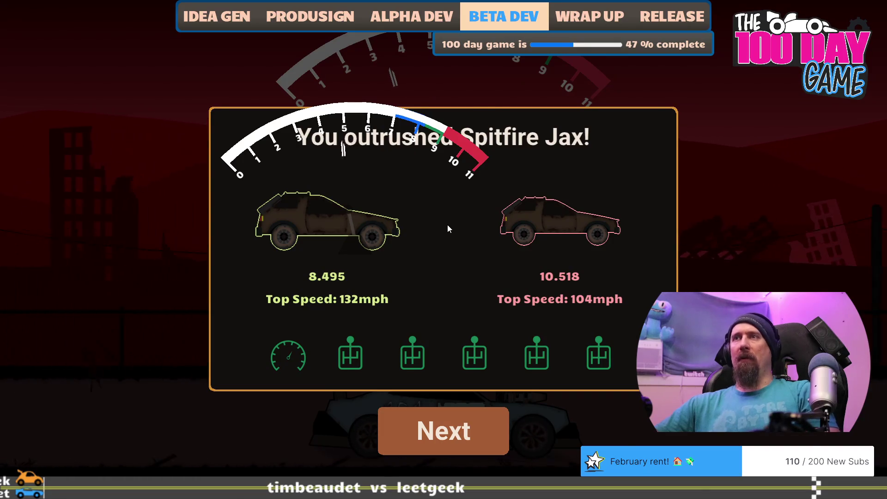
key(alt+Tab)
key(alt+Tab)
scroll(385, 221, down, 6)
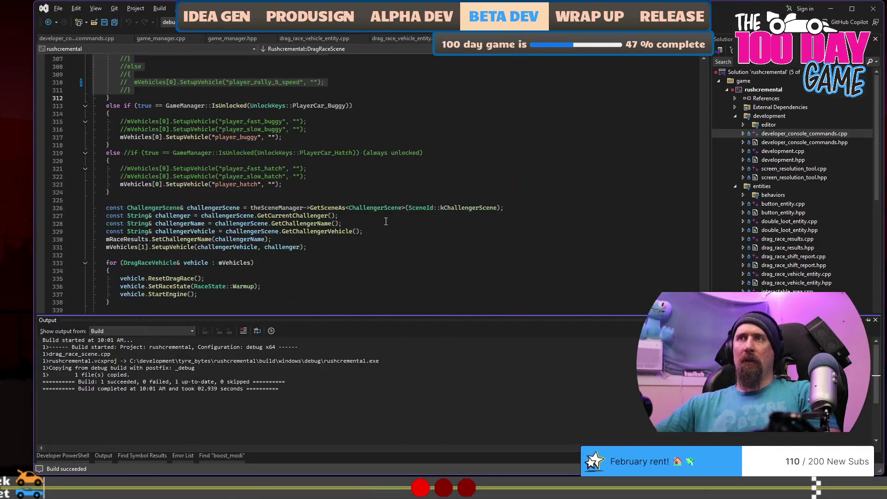
Compare the race-time planning notes with the DragRaceScene code in Visual Studio.
key(alt+Tab)
key(alt+Tab)
click(573, 190)
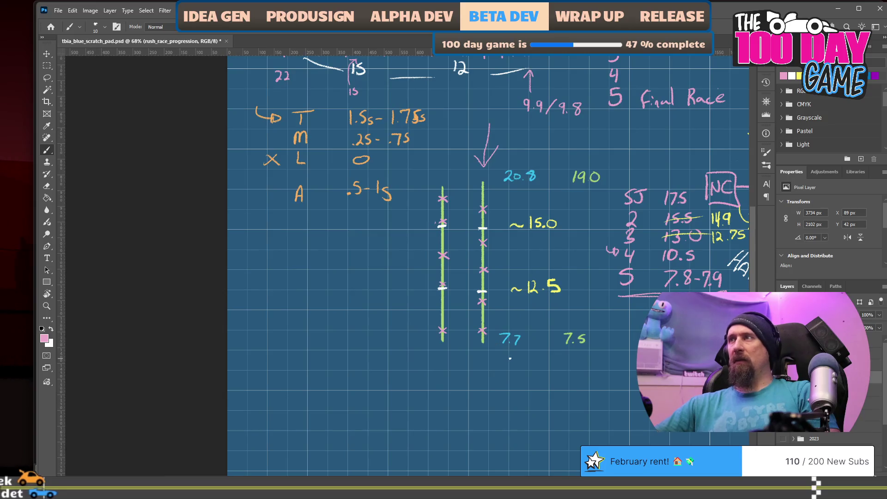
key(alt+Tab)
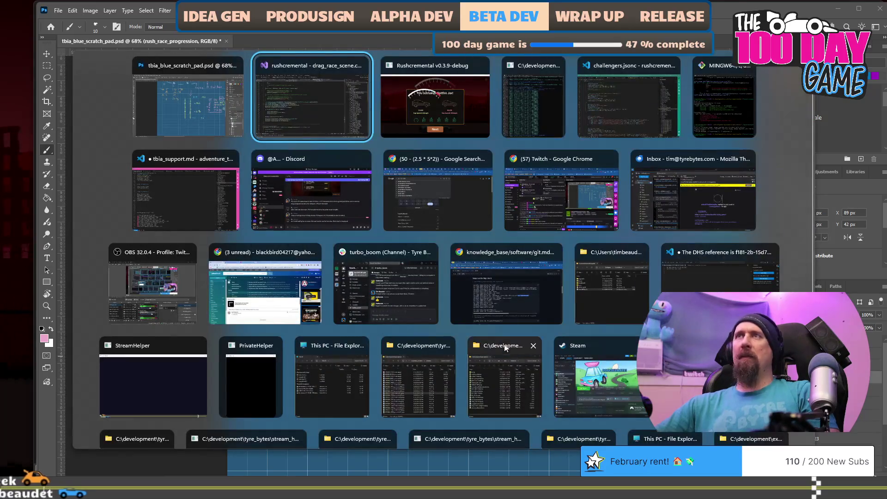
key(alt+Tab)
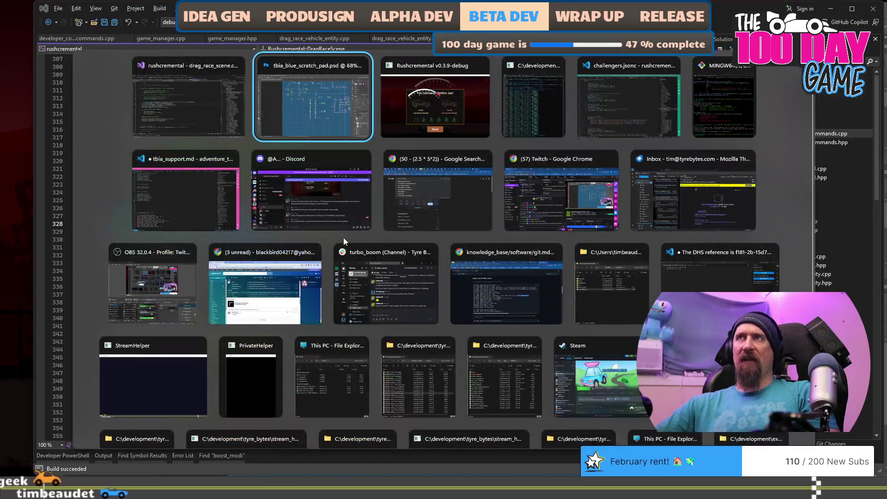
Bring up challengers.jsonc at player_fast_rally's torque curve [2000, 400, 6000, 525, 9100, 600].
key(alt+Tab)
key(alt+Tab)
key(Tab)
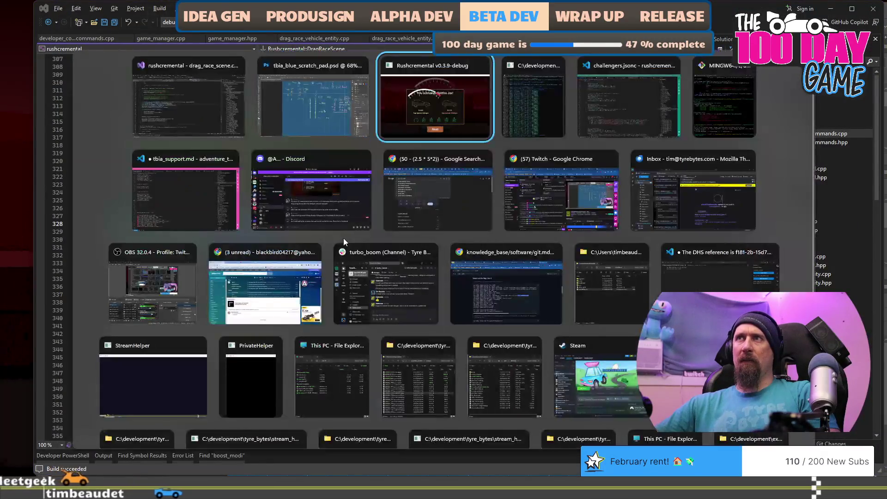
key(alt+Tab)
key(Tab)
key(Tab)
key(Tab)
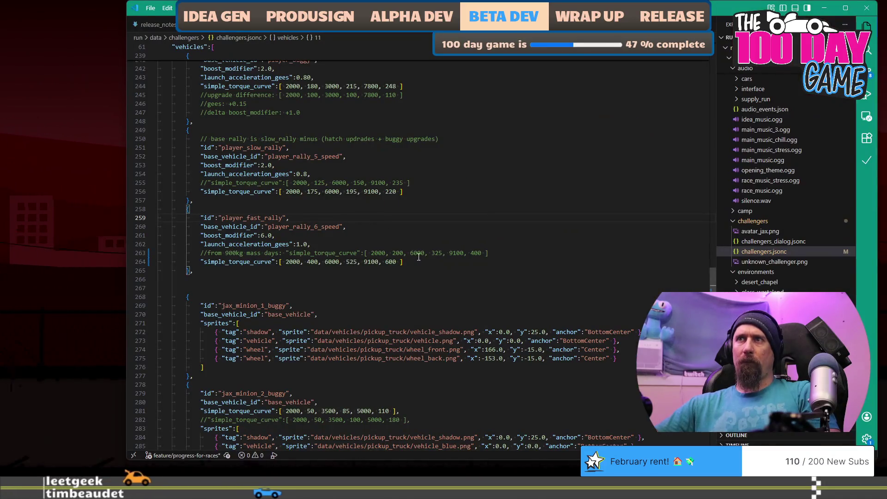
click(418, 258)
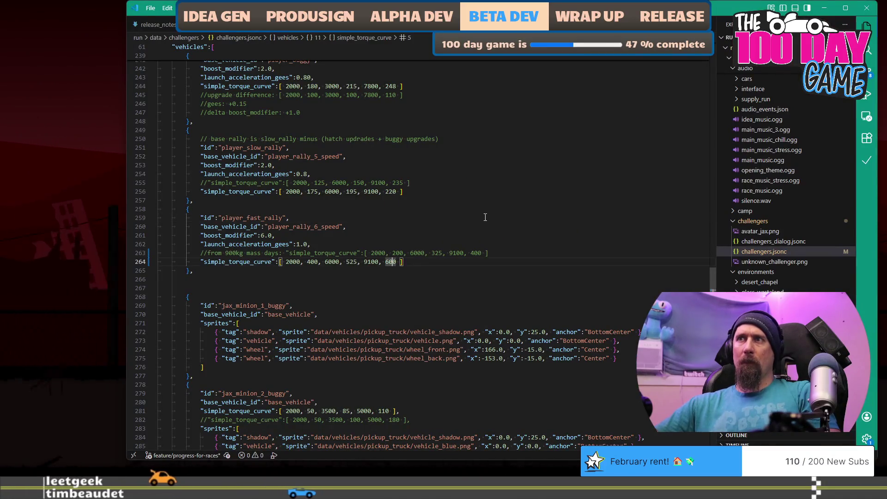
On line 264, change the torque values 600 to 670, 525 to 625 and 400 to 500, then switch to the game.
key(BackSpace)
text(7)
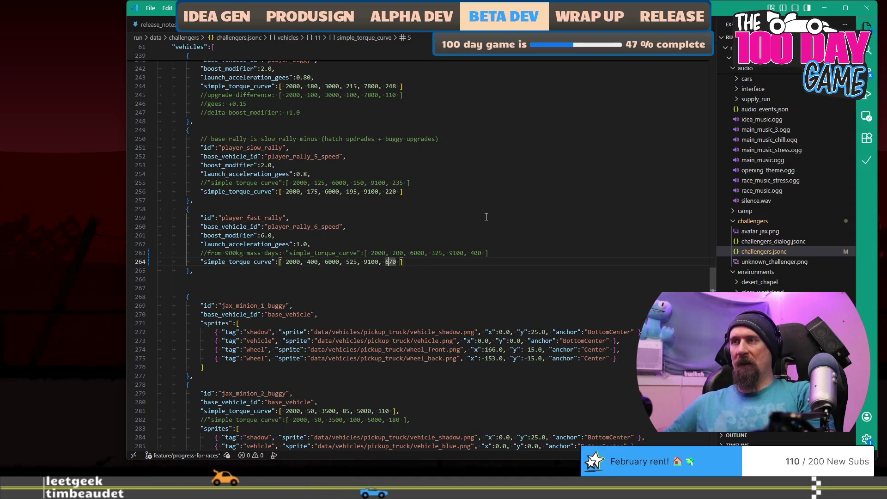
key(ctrl+Left)
key(ctrl+Left)
key(ctrl+Left)
key(Right)
key(Right)
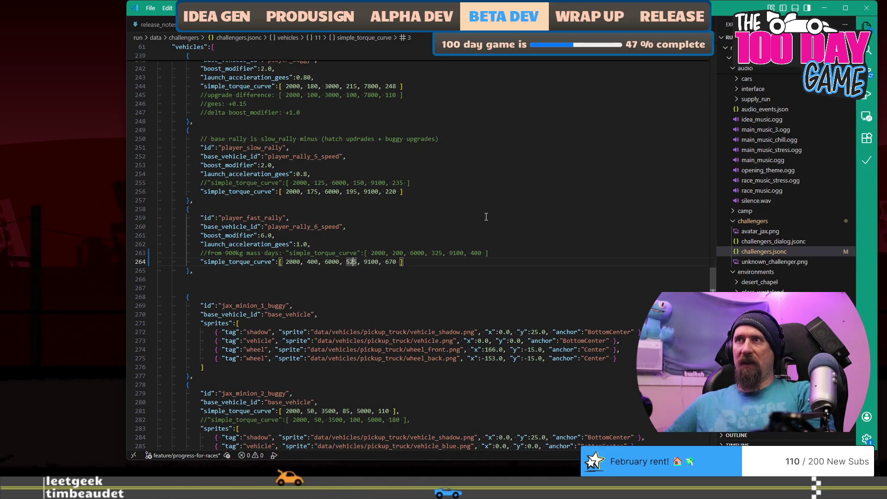
key(BackSpace)
text(6)
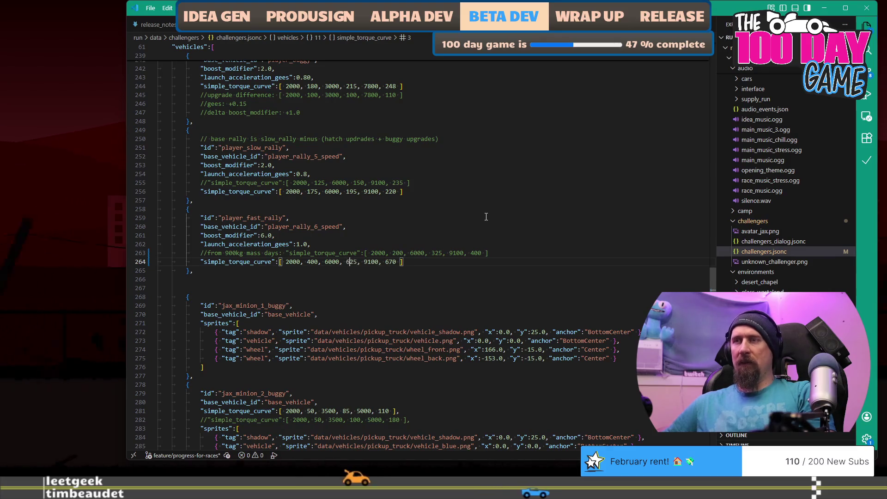
key(Right)
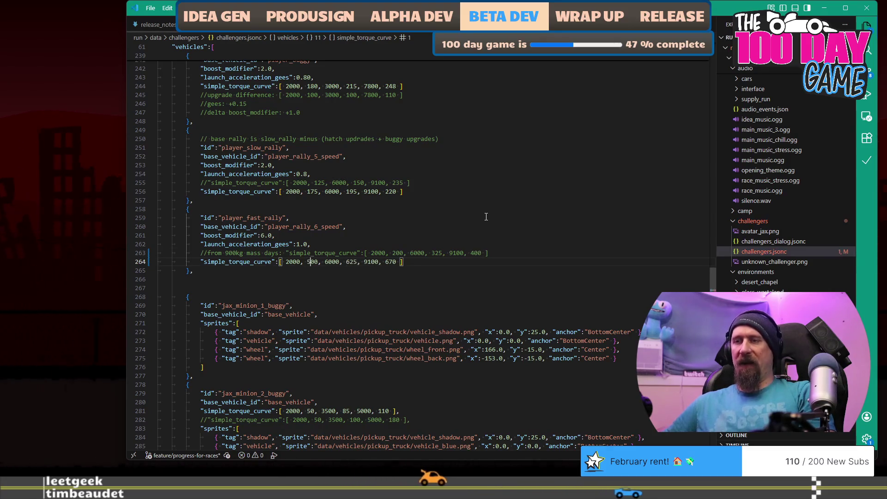
key(alt+Tab)
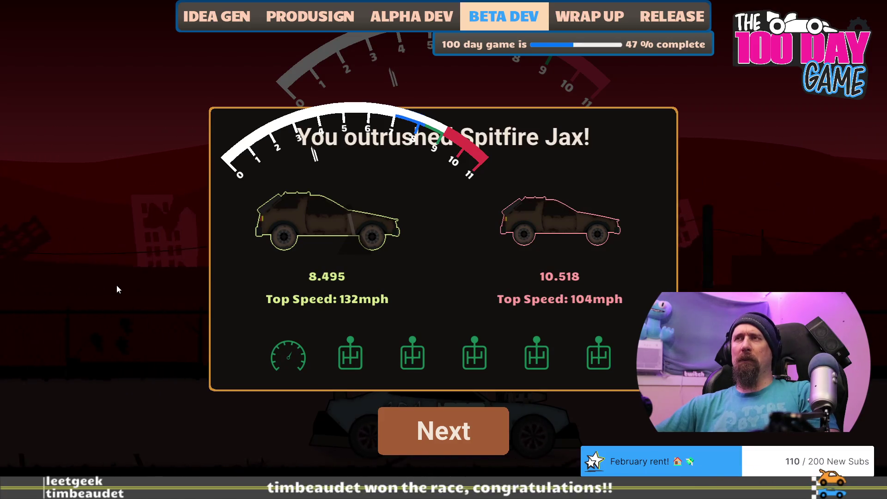
Start a rematch against Spitfire Jax and shift up at the Shift now prompt.
click(446, 427)
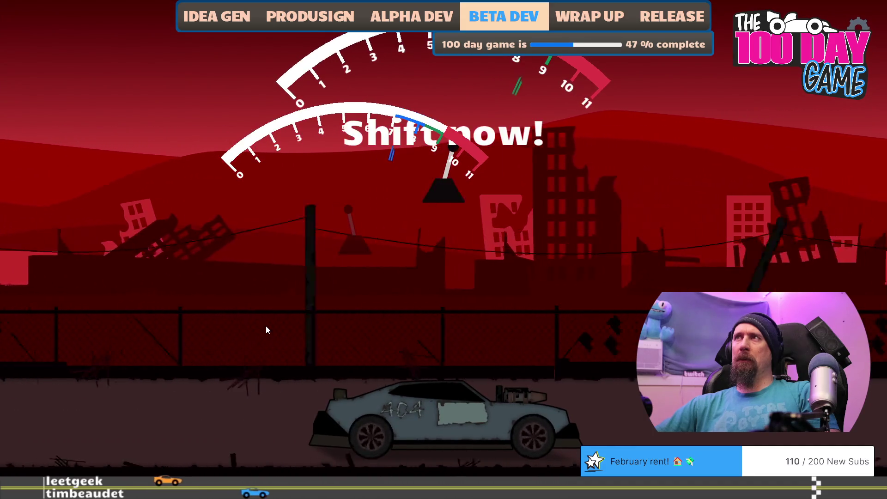
click(266, 329)
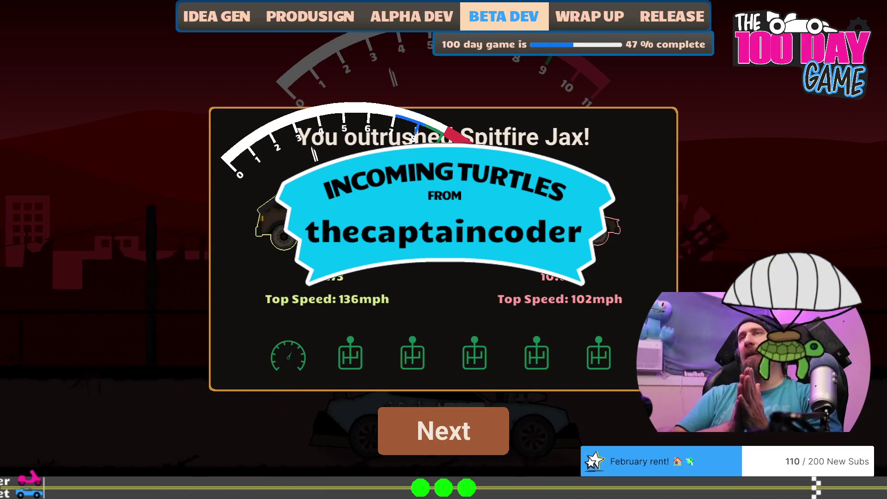
Continue past the race results into Profile 2 and go to the garage after the supply run.
click(436, 442)
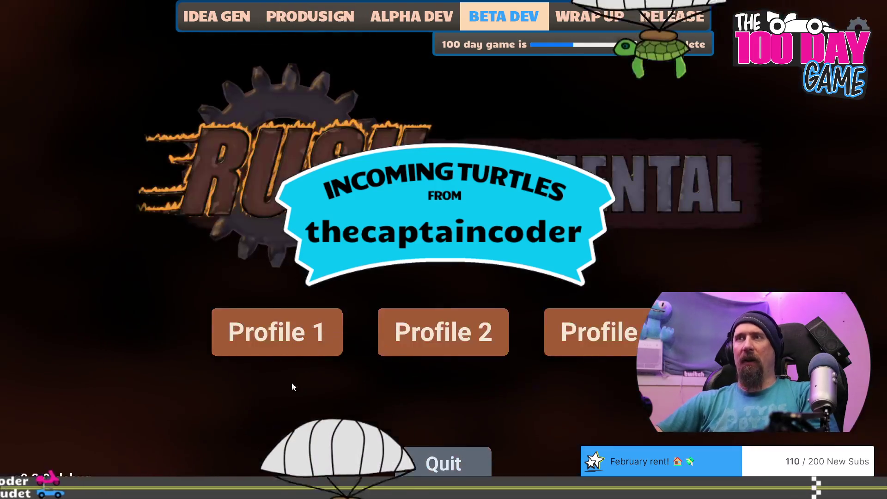
click(443, 332)
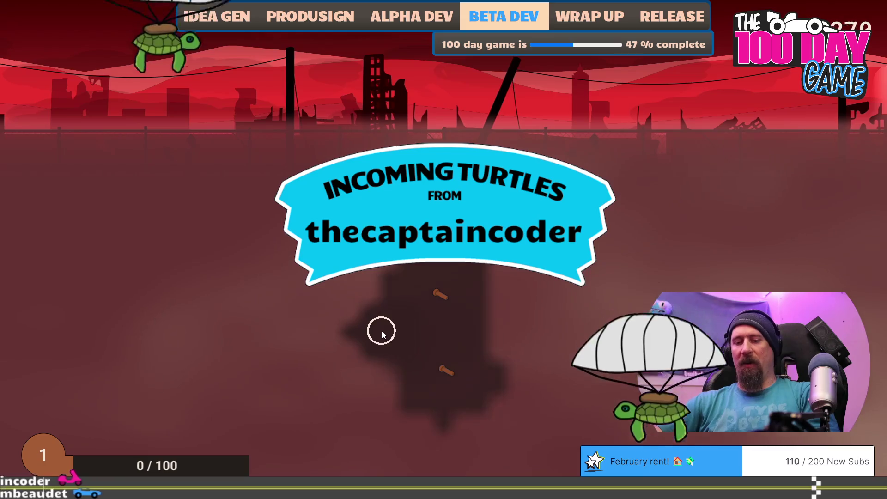
click(410, 451)
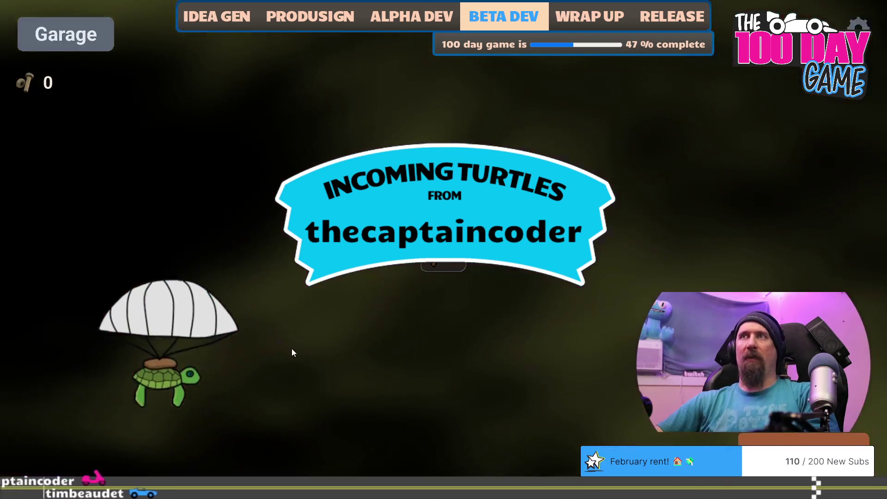
Enter a developer console command to unlock the player_car_rally key.
key(grave)
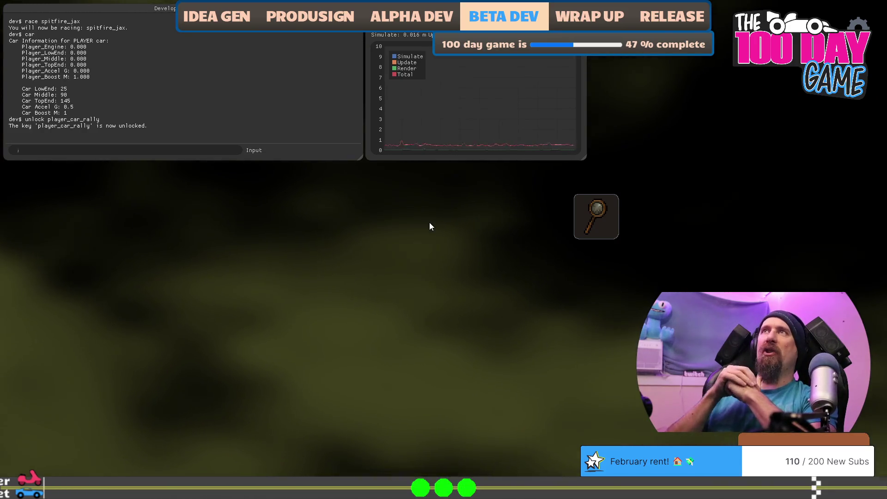
text(,)
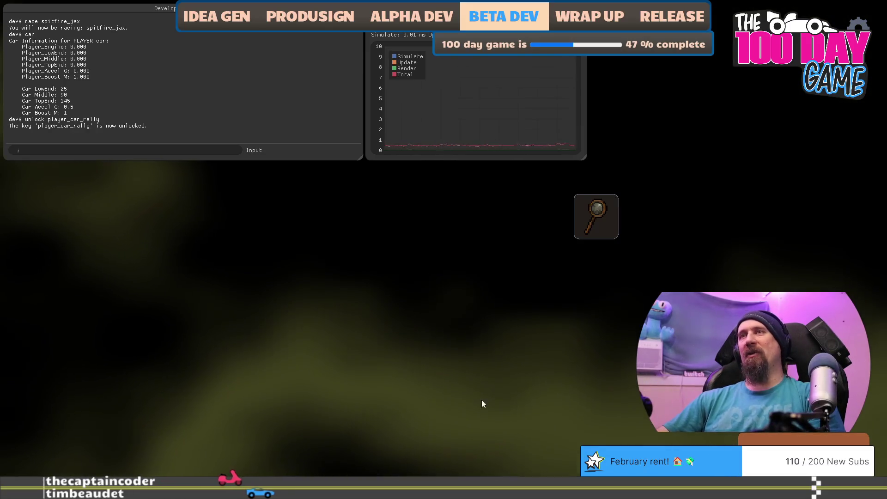
key(grave)
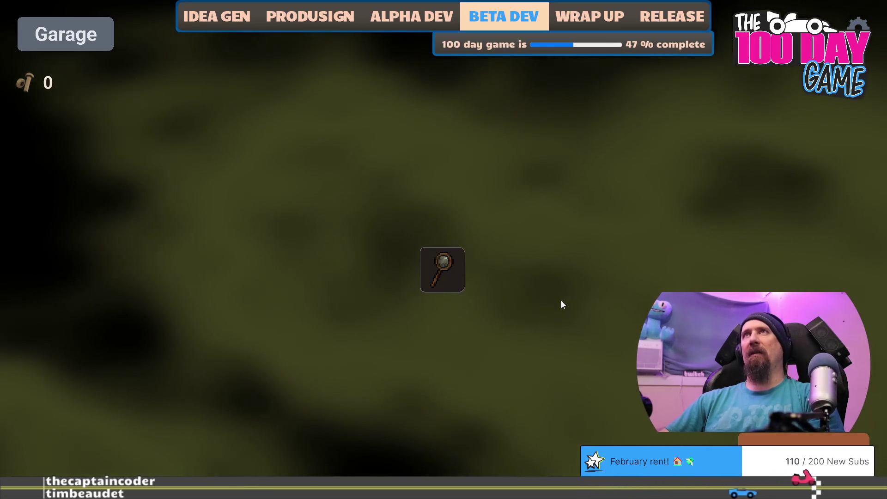
Load Profile 1 from the title menu to check its garage, then return to the menu.
mouse_move(413, 261)
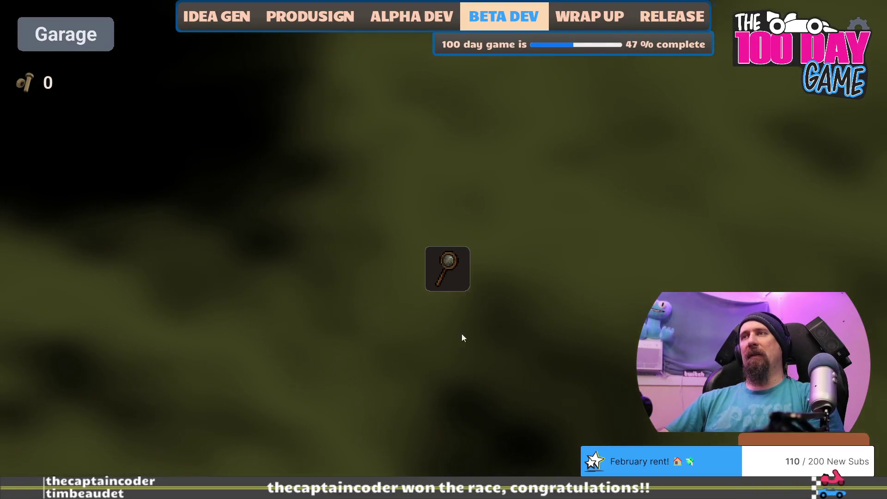
key(grave)
key(grave)
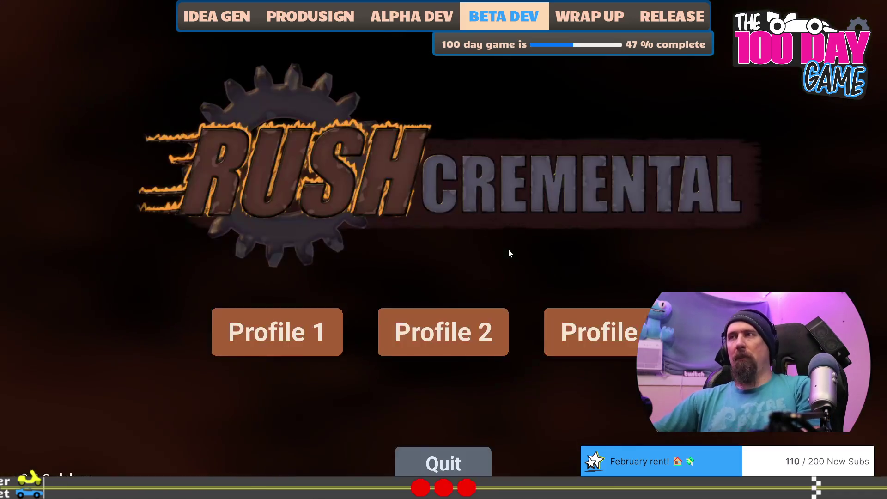
click(277, 332)
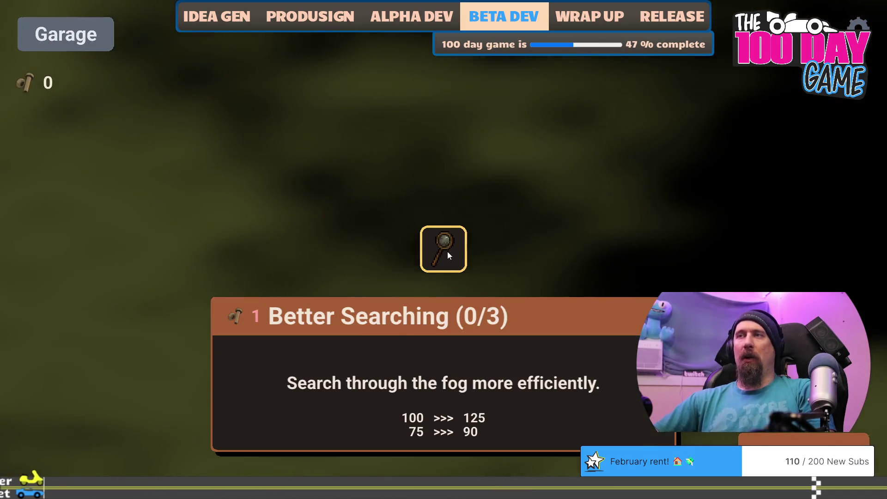
key(Escape)
Return to Visual Studio's vehicle setup code with the player_buggy and player_hatch branches.
key(grave)
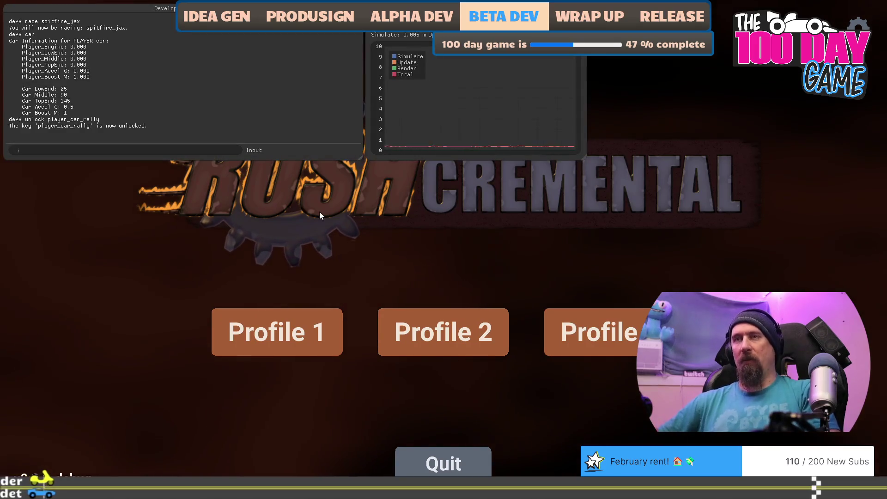
key(alt+Tab)
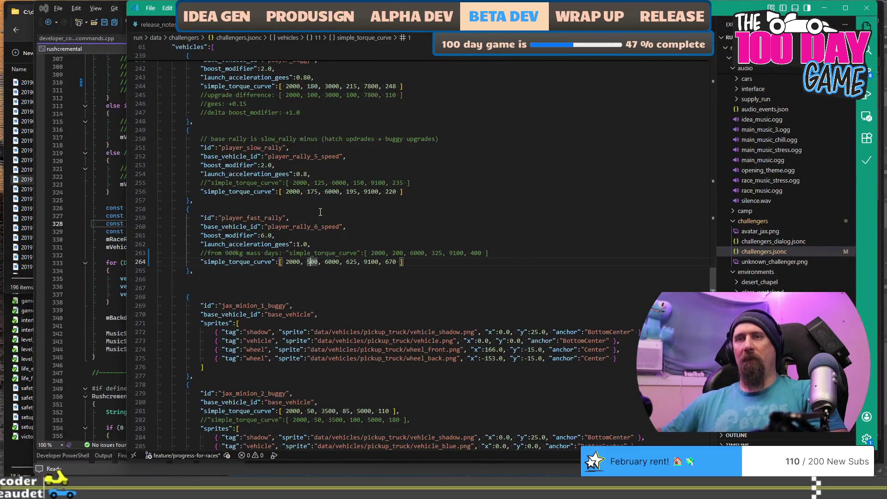
click(108, 140)
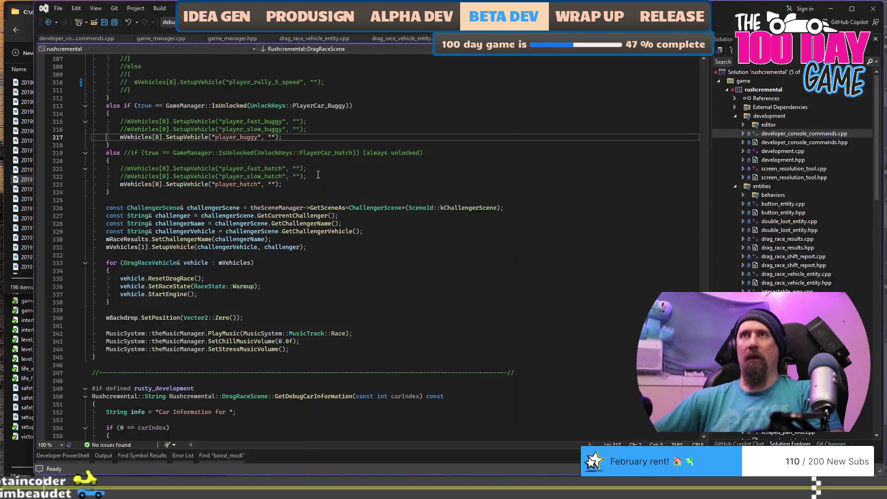